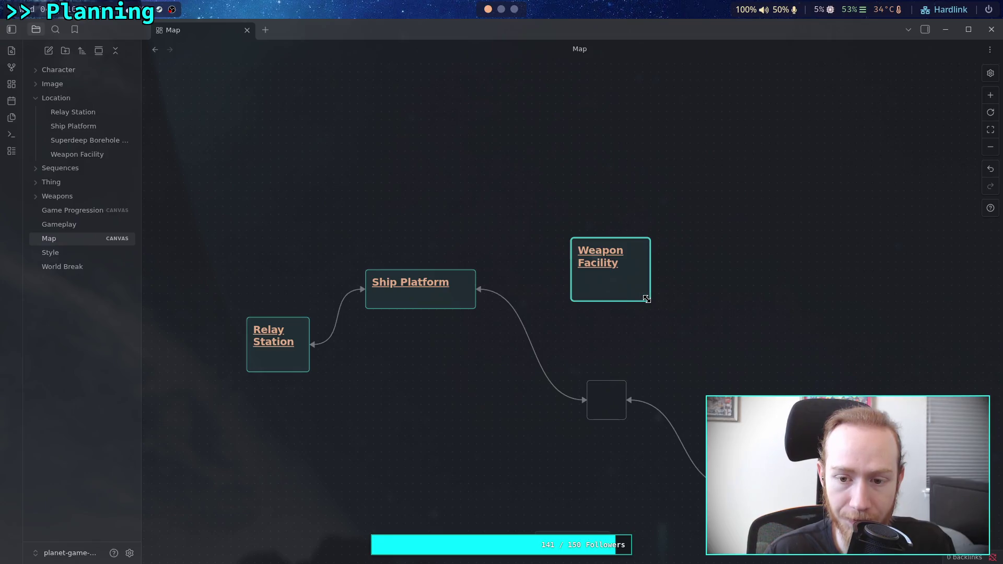
# - Shorten the Weapon Facility card and move it down and left, away from SBF and Ship Platform
pyautogui.moveTo(644, 299)
pyautogui.mouseDown()
pyautogui.moveTo(639, 291)
pyautogui.moveTo(403, 488)
pyautogui.mouseUp()
pyautogui.moveTo(512, 349); pyautogui.dragTo(528, 220)
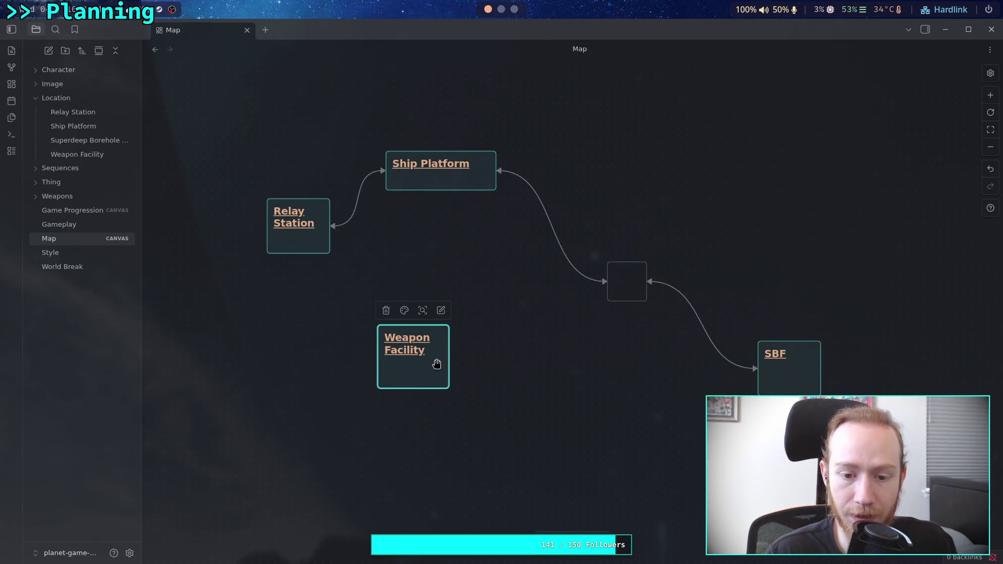
pyautogui.moveTo(437, 360); pyautogui.dragTo(406, 448)
pyautogui.scroll(-4, 474, 368)
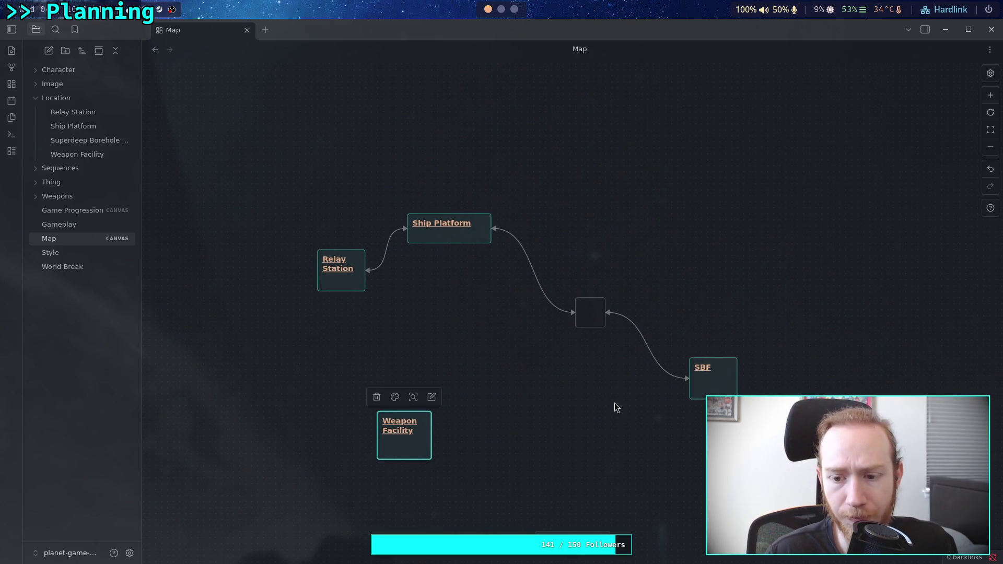
pyautogui.click(713, 386)
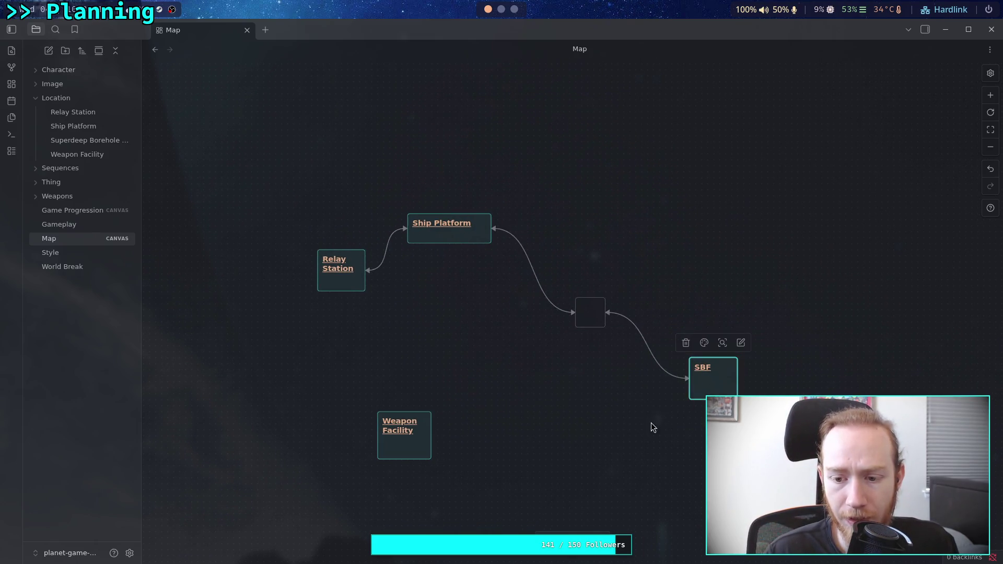
pyautogui.moveTo(510, 287)
pyautogui.mouseDown()
pyautogui.moveTo(481, 291)
pyautogui.moveTo(460, 225)
pyautogui.moveTo(488, 274)
pyautogui.moveTo(407, 189)
pyautogui.mouseUp()
pyautogui.click(497, 335)
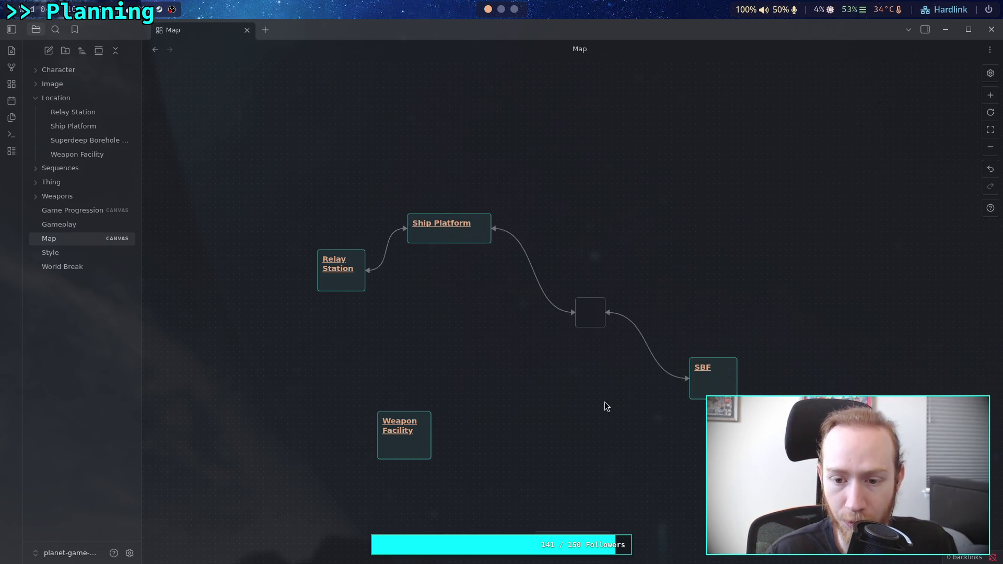
pyautogui.moveTo(637, 431)
pyautogui.mouseDown()
pyautogui.moveTo(840, 343)
pyautogui.moveTo(781, 341)
pyautogui.moveTo(819, 328)
pyautogui.mouseUp()
pyautogui.click(563, 419)
pyautogui.moveTo(429, 447); pyautogui.dragTo(357, 465)
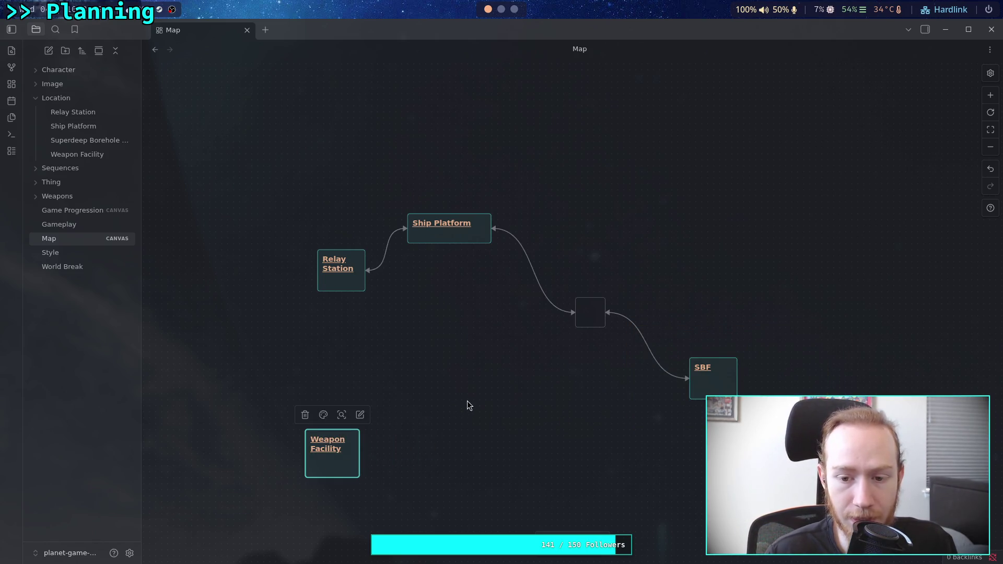
# - Try Weapon Facility further right, then bring it back to the left
pyautogui.moveTo(479, 372); pyautogui.dragTo(525, 357)
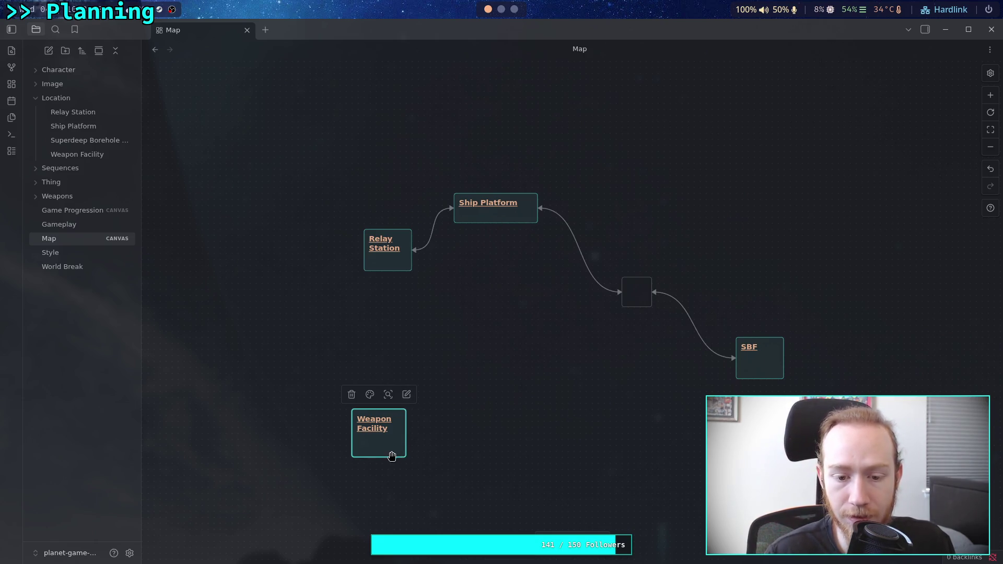
pyautogui.moveTo(391, 456); pyautogui.dragTo(641, 502)
pyautogui.scroll(-2, 605, 369)
pyautogui.hscroll(2, 604, 369)
pyautogui.moveTo(524, 432)
pyautogui.mouseDown()
pyautogui.moveTo(409, 468)
pyautogui.moveTo(417, 464)
pyautogui.mouseUp()
pyautogui.hscroll(-1, 402, 313)
pyautogui.scroll(1, 403, 313)
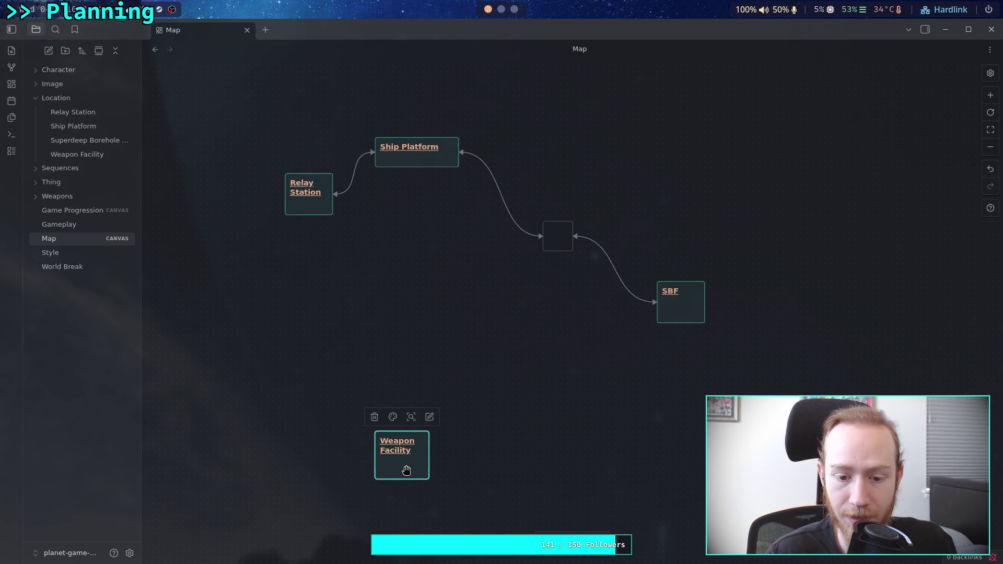
# - Settle Weapon Facility at the lower left, below Relay Station and Ship Platform
pyautogui.doubleClick(408, 468)
pyautogui.click(450, 446)
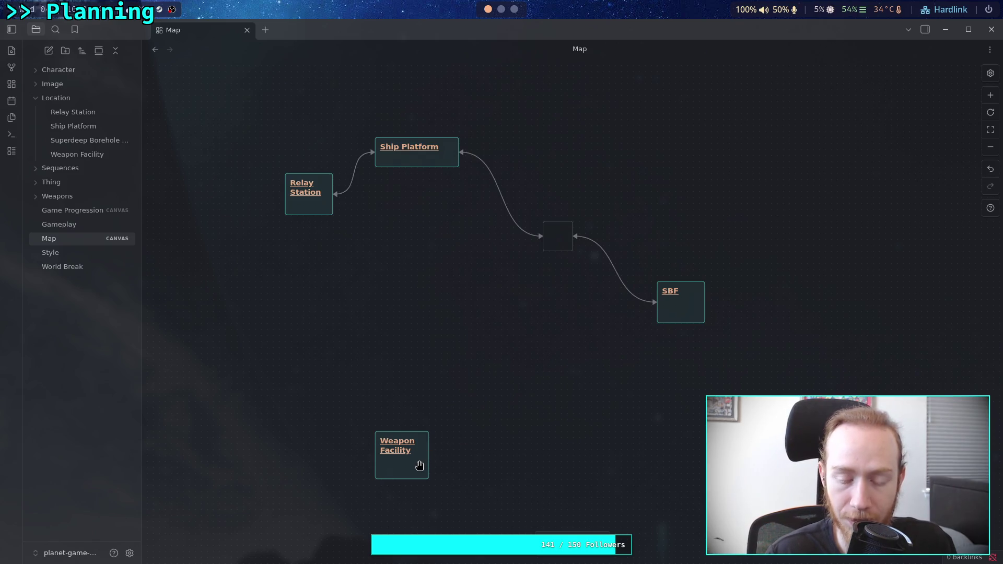
pyautogui.moveTo(400, 469)
pyautogui.mouseDown()
pyautogui.moveTo(365, 497)
pyautogui.moveTo(403, 434)
pyautogui.moveTo(421, 465)
pyautogui.moveTo(409, 465)
pyautogui.mouseUp()
pyautogui.moveTo(360, 285)
pyautogui.mouseDown()
pyautogui.moveTo(381, 240)
pyautogui.moveTo(577, 130)
pyautogui.mouseUp()
pyautogui.click(429, 241)
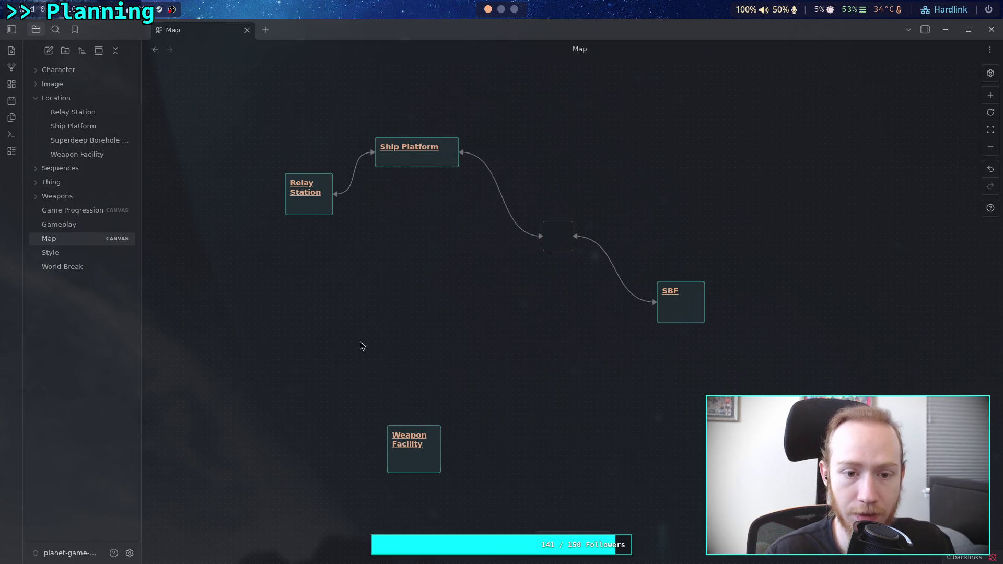
pyautogui.moveTo(369, 353)
pyautogui.mouseDown()
pyautogui.moveTo(417, 88)
pyautogui.moveTo(504, 86)
pyautogui.mouseUp()
pyautogui.click(379, 282)
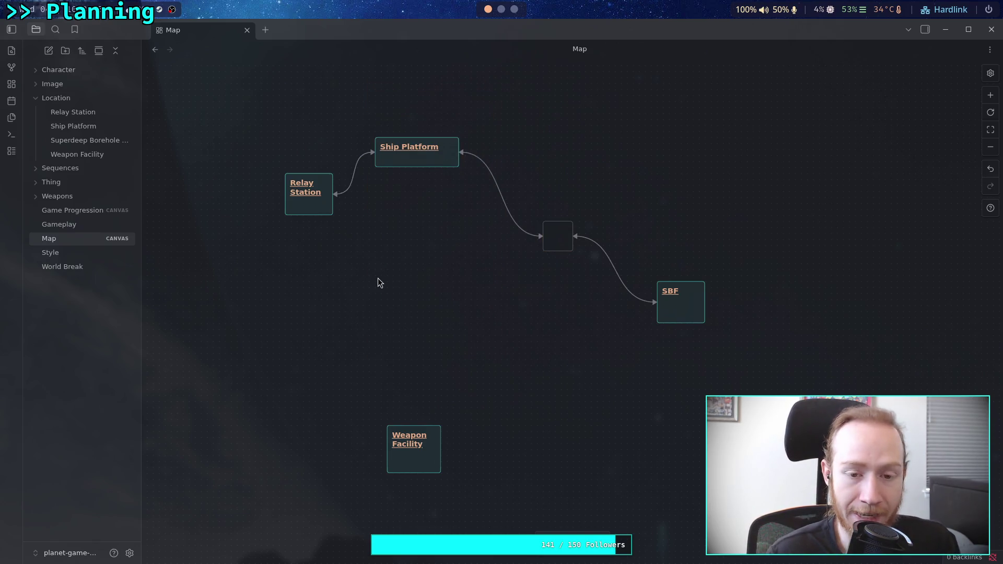
pyautogui.moveTo(421, 470); pyautogui.dragTo(420, 458)
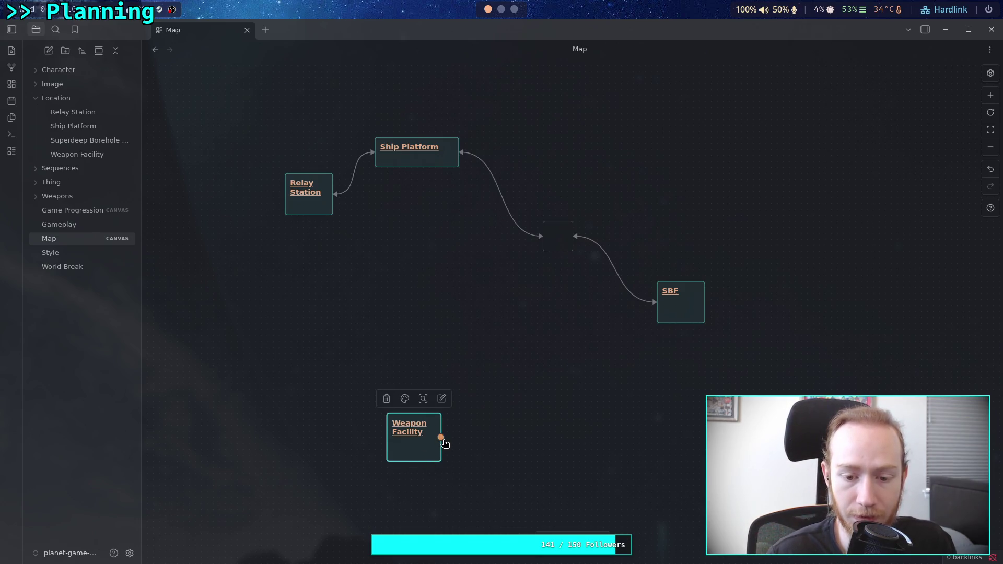
# - Add an empty card on the Map canvas and make it narrower and taller
pyautogui.doubleClick(527, 372)
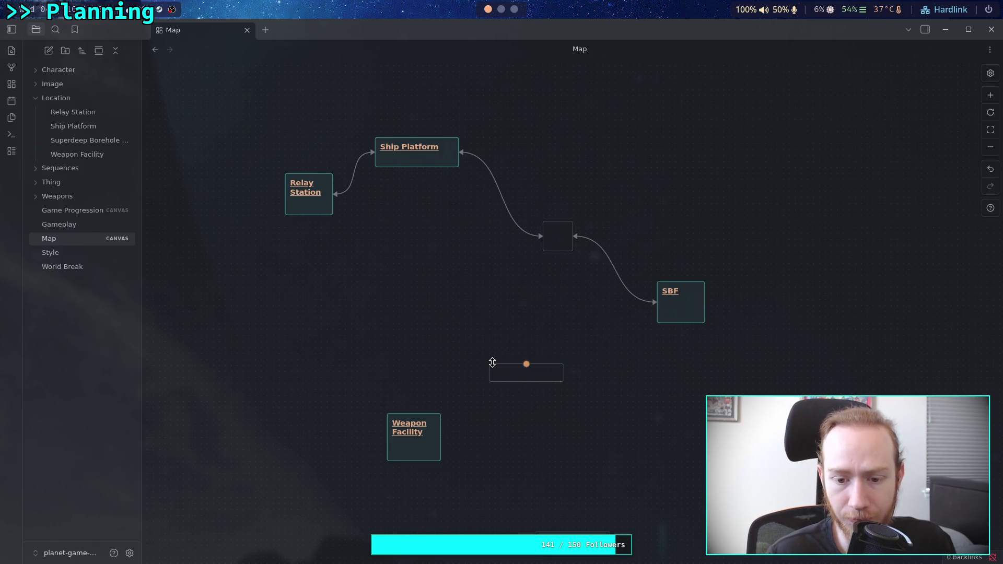
pyautogui.moveTo(490, 364); pyautogui.dragTo(493, 352)
pyautogui.moveTo(565, 381); pyautogui.dragTo(528, 396)
pyautogui.click(504, 421)
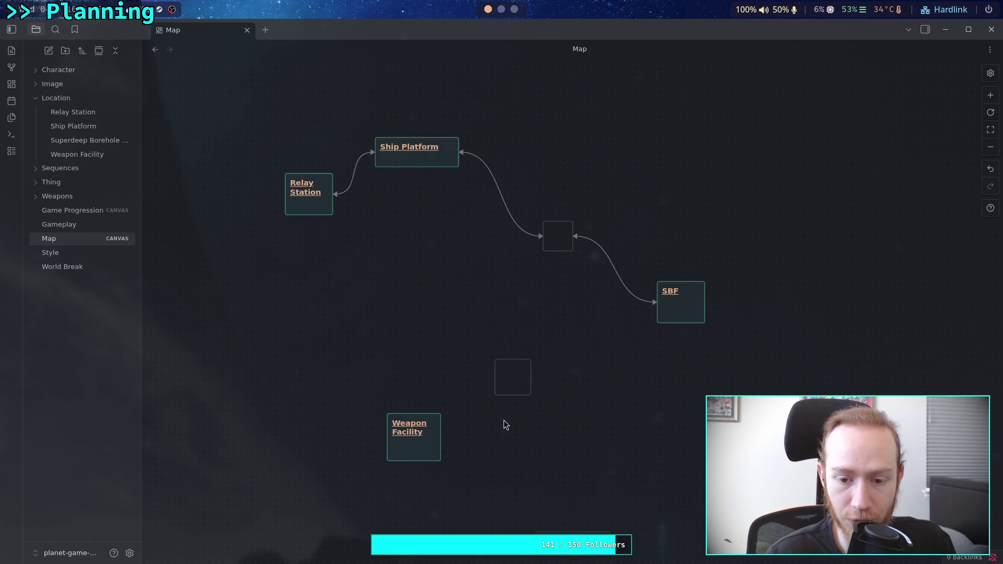
# - Connect Weapon Facility to the new card with a bidirectional arrow
pyautogui.moveTo(441, 437); pyautogui.dragTo(499, 381)
pyautogui.click(473, 393)
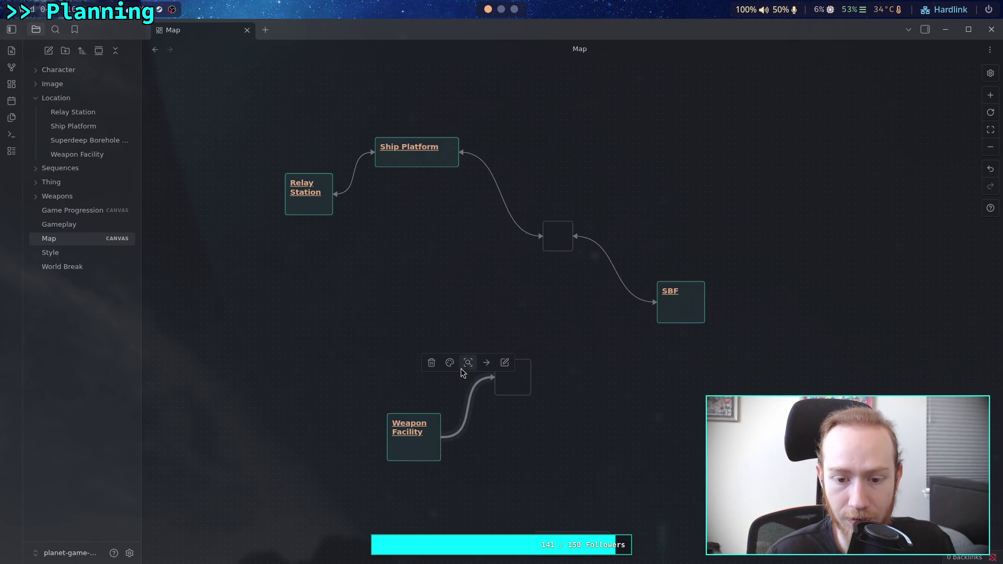
pyautogui.click(486, 363)
pyautogui.click(495, 407)
# - Link the new card to SBF and make that connection bidirectional
pyautogui.moveTo(530, 377)
pyautogui.mouseDown()
pyautogui.moveTo(656, 305)
pyautogui.moveTo(627, 325)
pyautogui.moveTo(688, 328)
pyautogui.mouseUp()
pyautogui.click(546, 377)
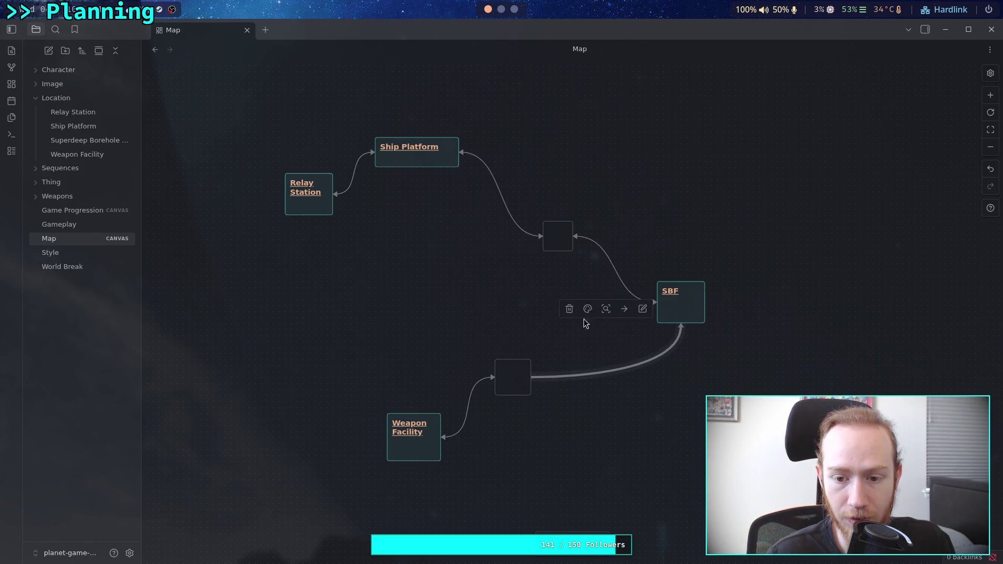
pyautogui.click(625, 308)
pyautogui.click(631, 343)
pyautogui.click(624, 308)
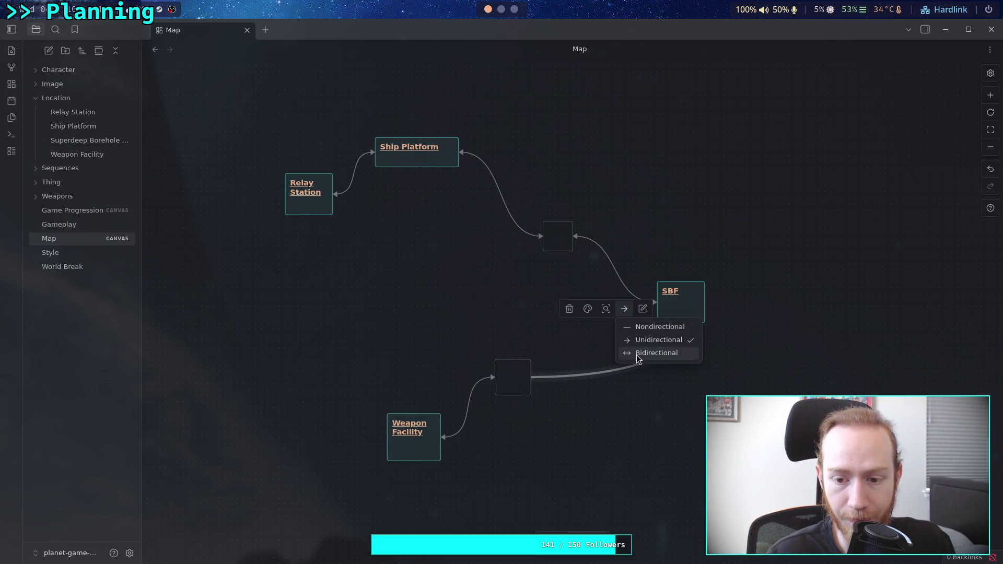
pyautogui.click(627, 353)
pyautogui.click(544, 399)
# - Place the small card below SBF with Weapon Facility beneath it, linking from the card's top
pyautogui.moveTo(519, 394)
pyautogui.mouseDown()
pyautogui.moveTo(566, 420)
pyautogui.moveTo(556, 423)
pyautogui.moveTo(559, 438)
pyautogui.mouseUp()
pyautogui.moveTo(421, 450)
pyautogui.mouseDown()
pyautogui.moveTo(460, 502)
pyautogui.moveTo(451, 516)
pyautogui.mouseUp()
pyautogui.moveTo(557, 437)
pyautogui.mouseDown()
pyautogui.moveTo(569, 449)
pyautogui.moveTo(593, 415)
pyautogui.moveTo(544, 441)
pyautogui.moveTo(566, 457)
pyautogui.moveTo(590, 428)
pyautogui.moveTo(595, 439)
pyautogui.mouseUp()
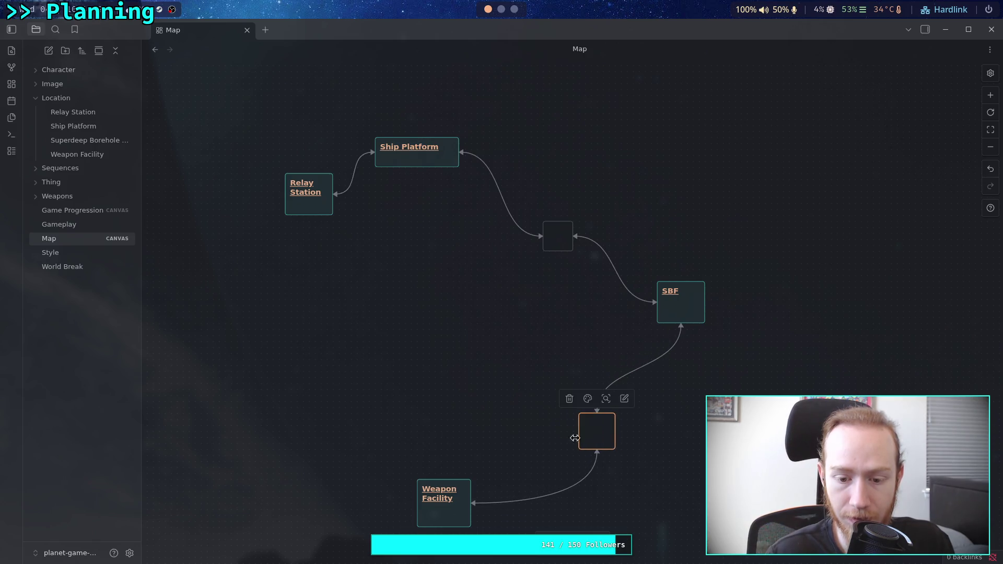
pyautogui.moveTo(461, 513); pyautogui.dragTo(491, 519)
pyautogui.scroll(-2, 519, 421)
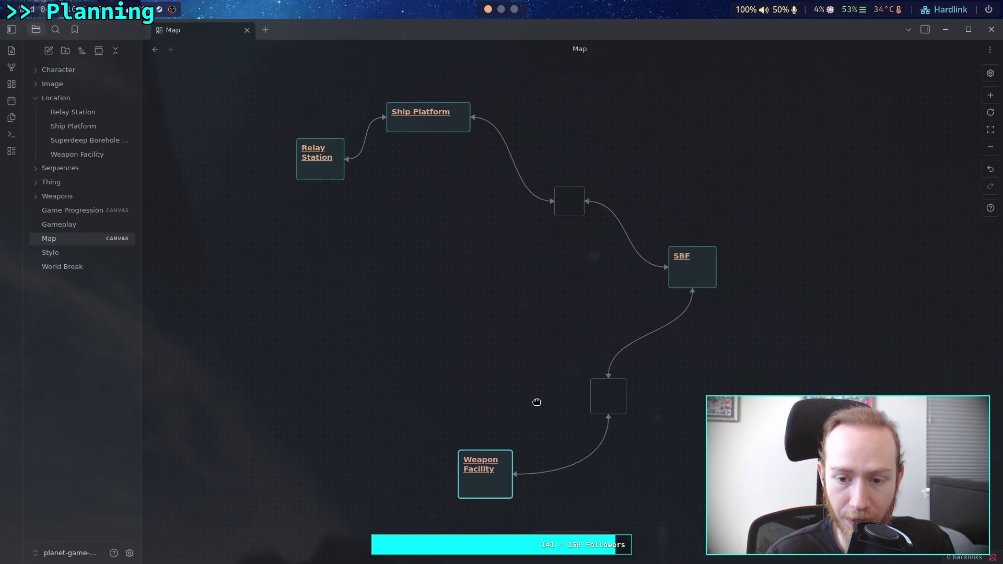
pyautogui.hscroll(2, 548, 387)
# - Nudge the small card, reattach the SBF and Ship Platform links, and make Ship Platform narrower and taller
pyautogui.click(449, 395)
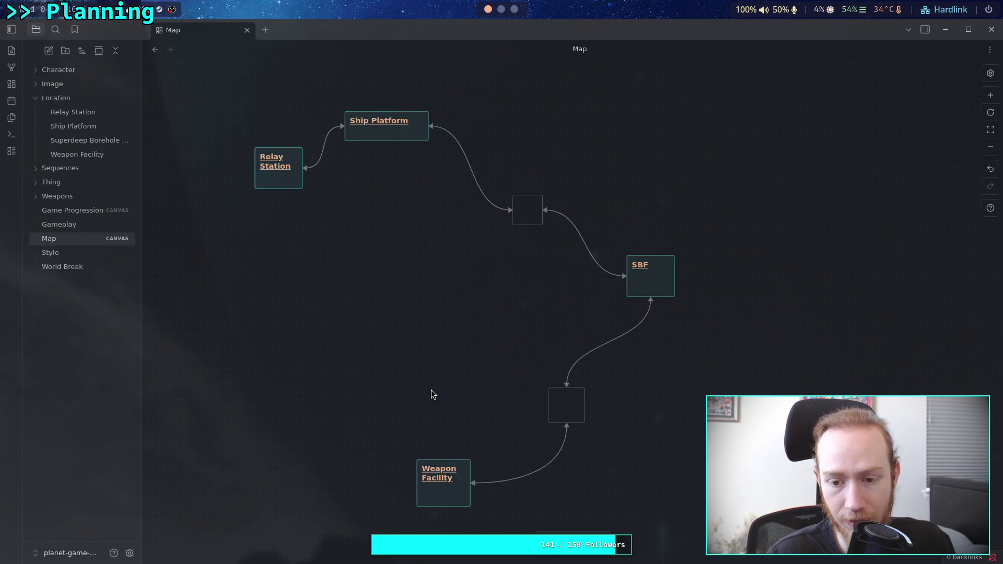
pyautogui.moveTo(566, 408)
pyautogui.mouseDown()
pyautogui.moveTo(578, 397)
pyautogui.moveTo(550, 382)
pyautogui.moveTo(560, 387)
pyautogui.moveTo(560, 362)
pyautogui.moveTo(578, 391)
pyautogui.mouseUp()
pyautogui.click(578, 362)
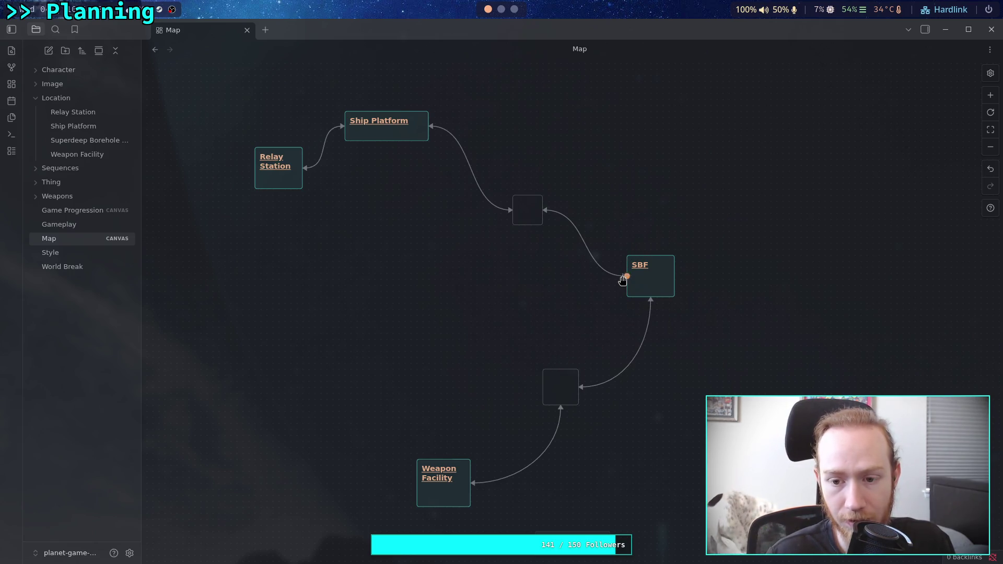
pyautogui.moveTo(623, 277)
pyautogui.mouseDown()
pyautogui.moveTo(578, 206)
pyautogui.moveTo(650, 256)
pyautogui.mouseUp()
pyautogui.moveTo(499, 210); pyautogui.dragTo(525, 201)
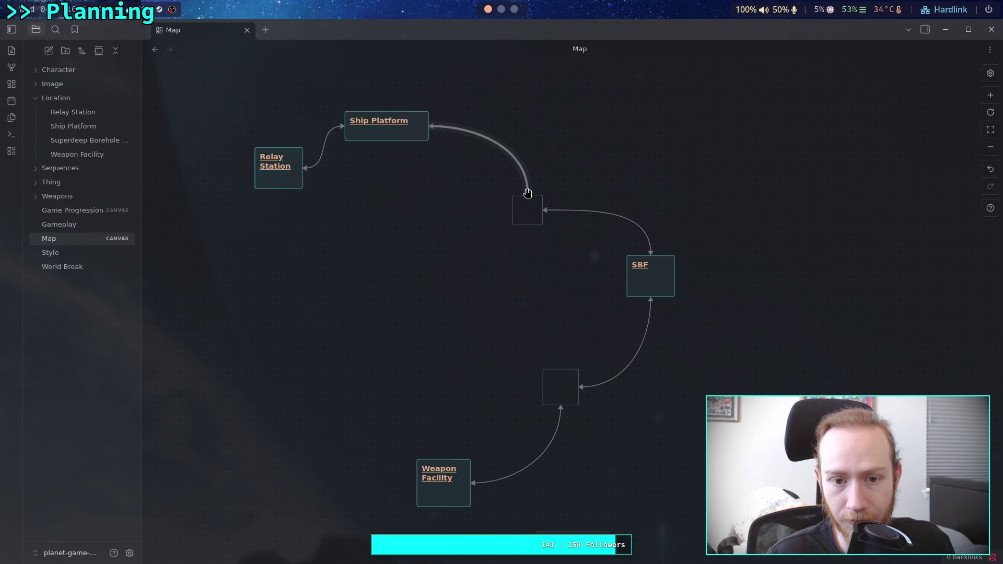
pyautogui.moveTo(528, 193); pyautogui.dragTo(514, 215)
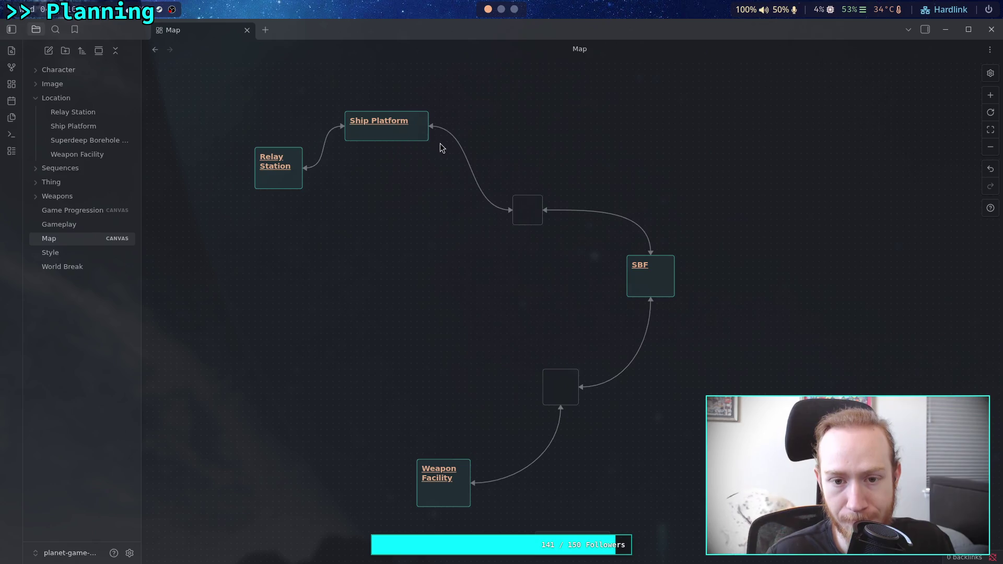
pyautogui.moveTo(428, 141)
pyautogui.mouseDown()
pyautogui.moveTo(404, 151)
pyautogui.moveTo(432, 164)
pyautogui.moveTo(406, 165)
pyautogui.moveTo(408, 152)
pyautogui.mouseUp()
# - Move Relay Station slightly left and down on the Map
pyautogui.click(443, 276)
pyautogui.moveTo(214, 254); pyautogui.dragTo(323, 105)
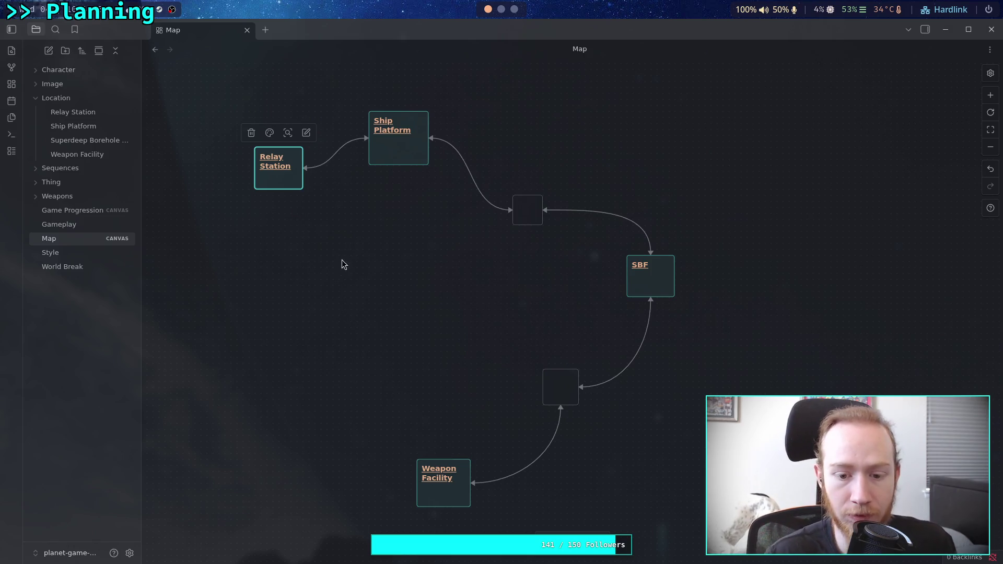
pyautogui.click(364, 263)
pyautogui.moveTo(386, 256); pyautogui.dragTo(388, 294)
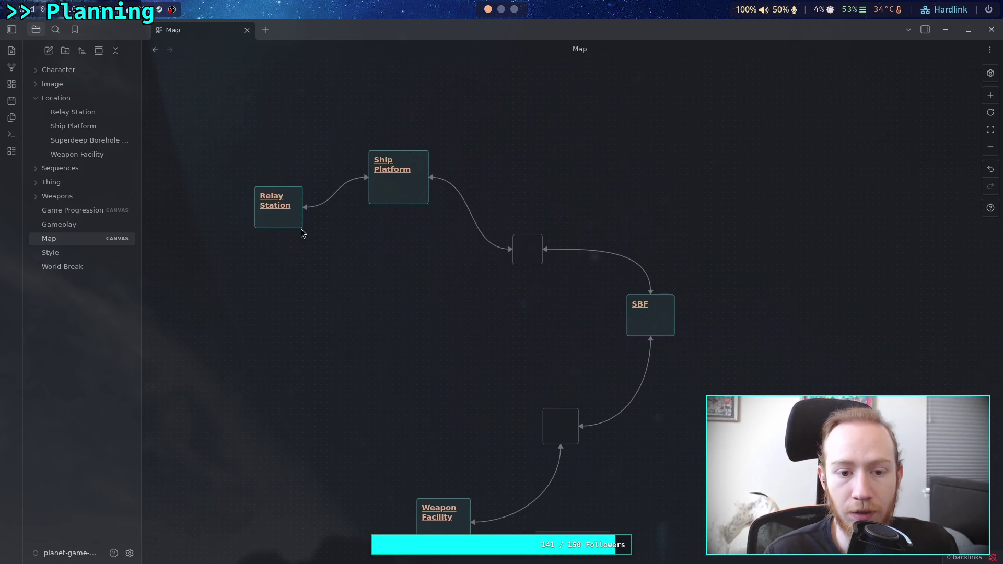
pyautogui.moveTo(293, 222); pyautogui.dragTo(288, 234)
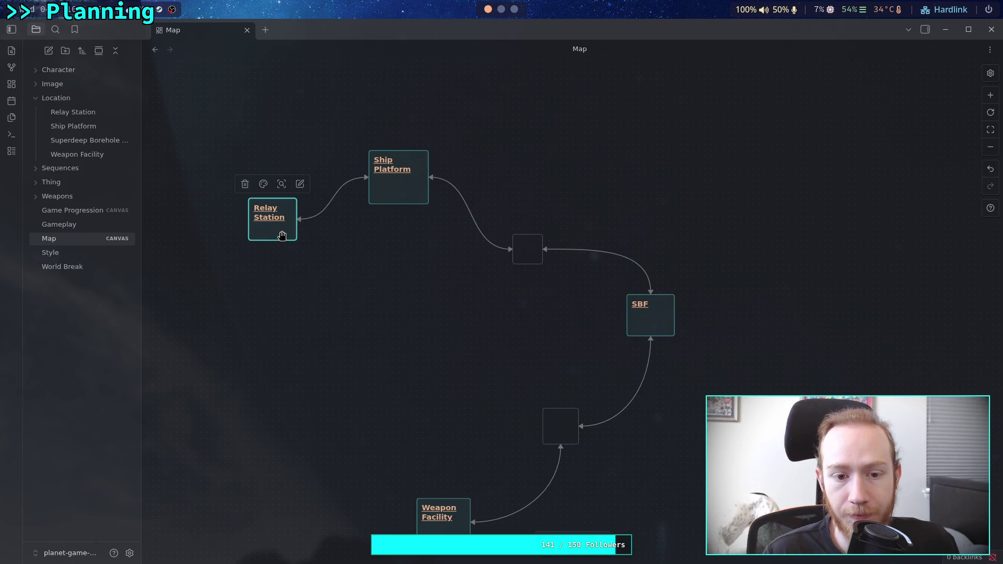
pyautogui.moveTo(421, 316)
pyautogui.mouseDown()
pyautogui.moveTo(476, 261)
pyautogui.moveTo(477, 279)
pyautogui.moveTo(439, 280)
pyautogui.moveTo(440, 268)
pyautogui.moveTo(426, 307)
pyautogui.moveTo(430, 291)
pyautogui.mouseUp()
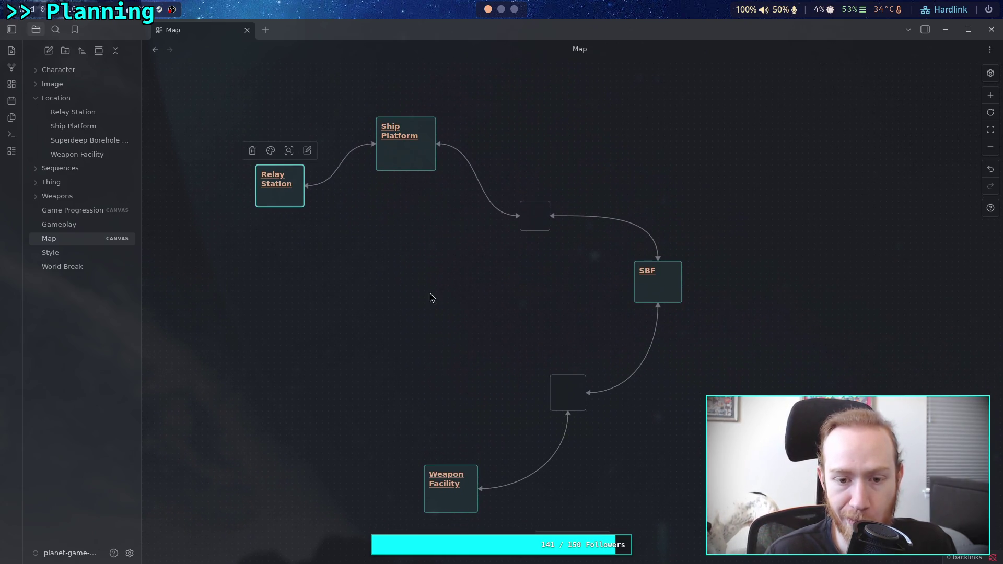
pyautogui.click(431, 294)
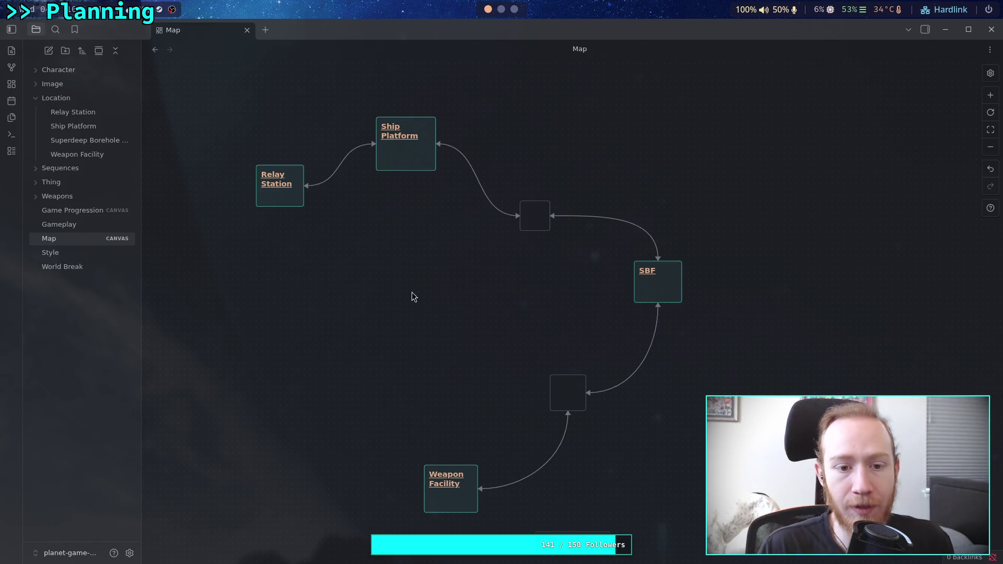
# - Start a new text card with a '#' heading marker, then switch to the Game Progression canvas
pyautogui.doubleClick(388, 281)
pyautogui.click(377, 256)
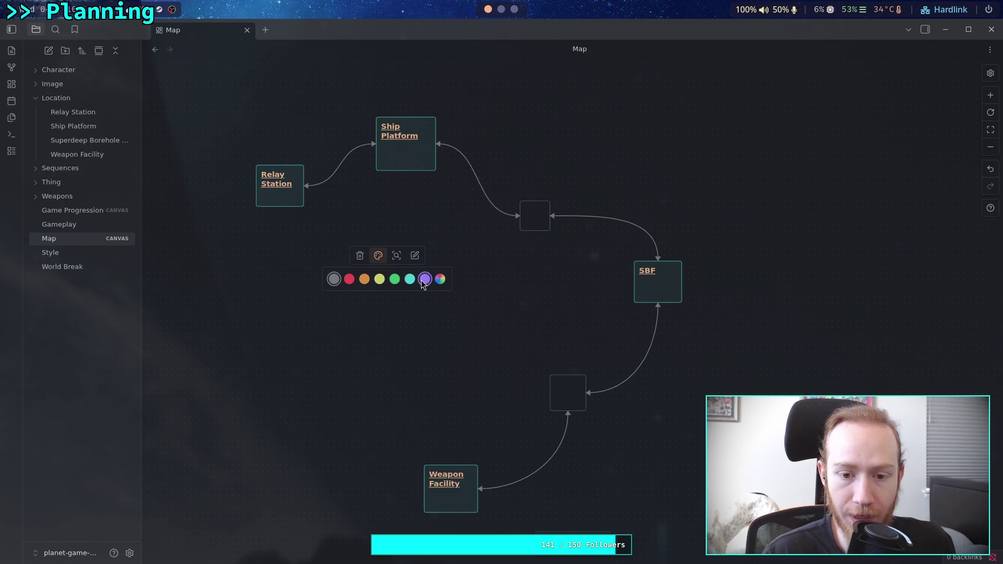
pyautogui.click(381, 277)
pyautogui.write('# [')
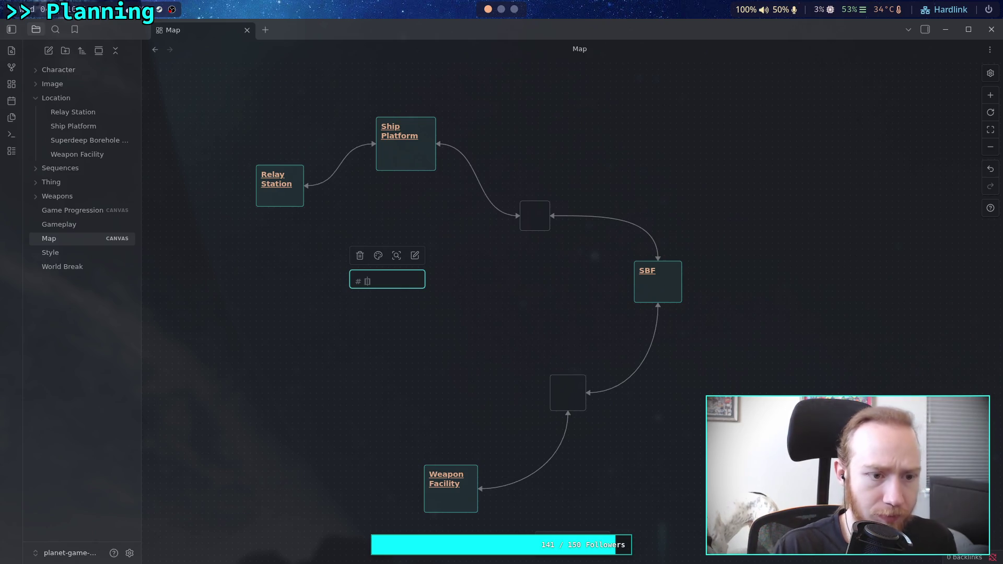
pyautogui.click(59, 210)
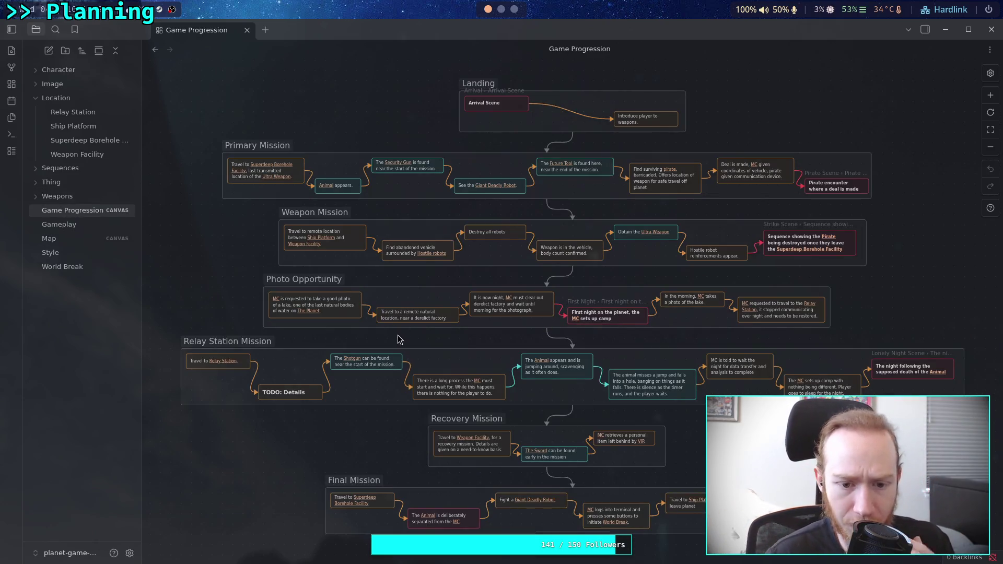
# - Turn 'derelict factory' in the Photo Opportunity card into a [[Derelict Factory]] link
pyautogui.scroll(5, 396, 340)
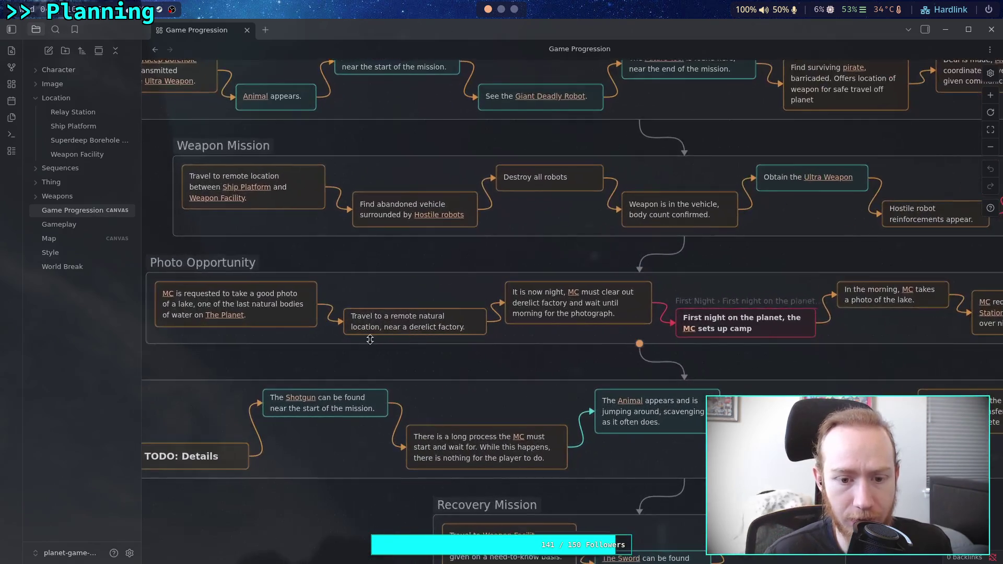
pyautogui.scroll(-1, 412, 321)
pyautogui.doubleClick(415, 318)
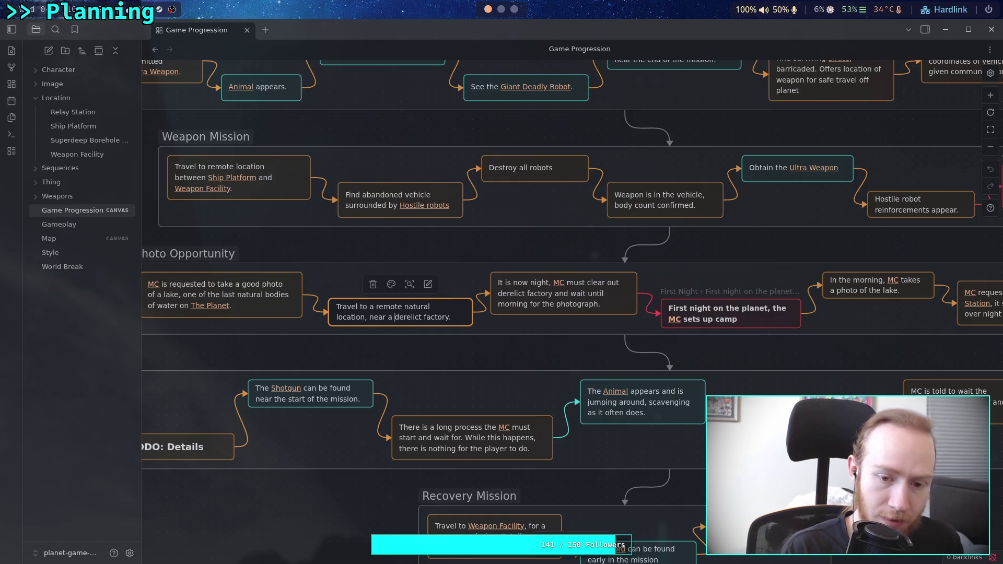
pyautogui.write('[[')
pyautogui.press('Delete')
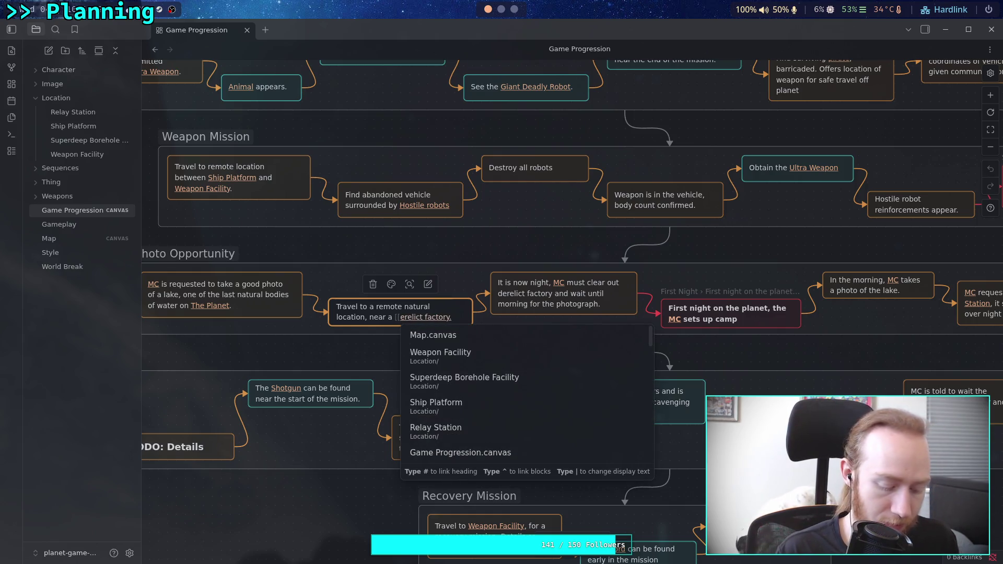
pyautogui.write('D')
pyautogui.press('Right')
pyautogui.press('Right')
pyautogui.press('Right')
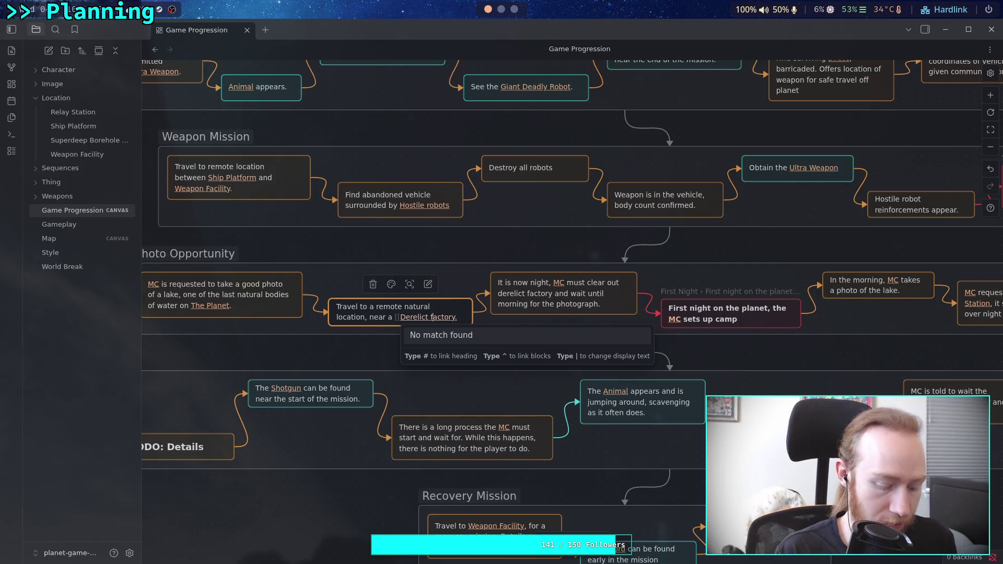
pyautogui.press('BackSpace')
pyautogui.write('F')
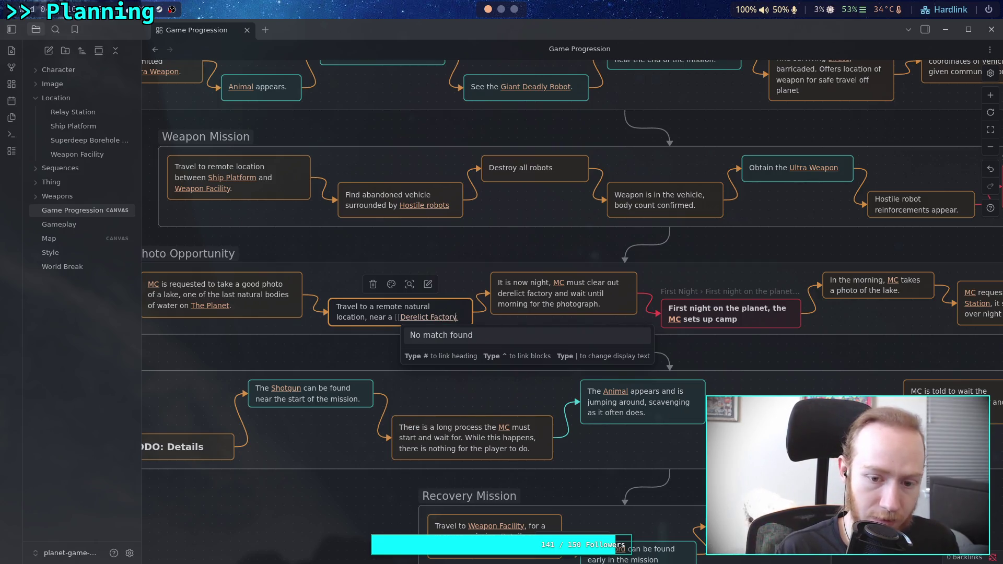
pyautogui.press('Return')
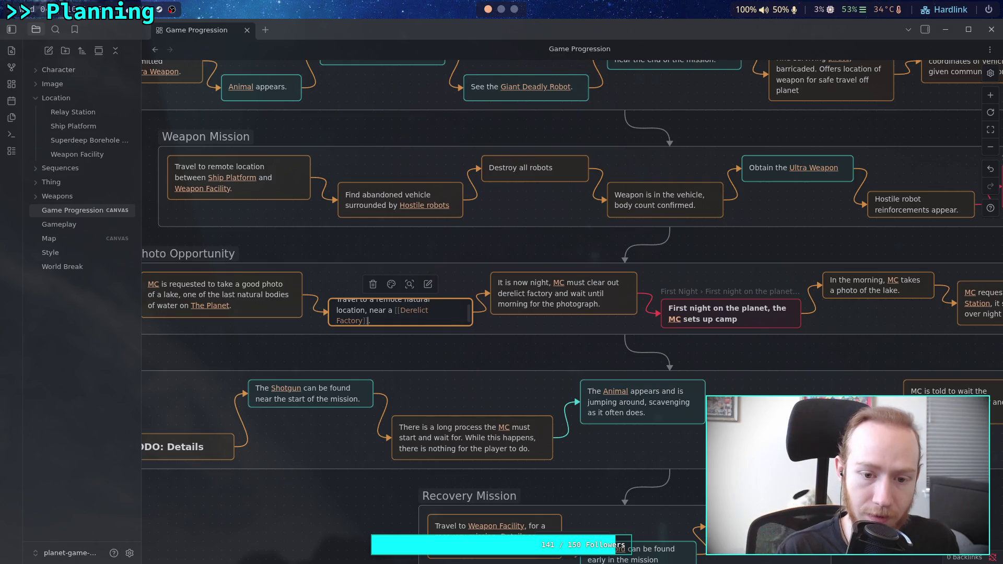
# - Remove the card's trailing empty line and follow the link to create the Derelict Factory note
pyautogui.press('BackSpace')
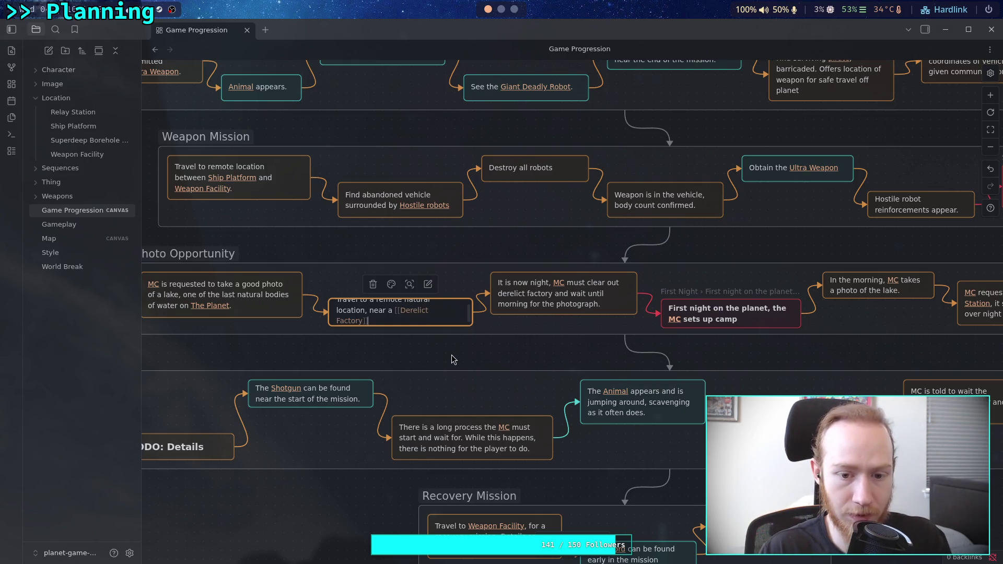
pyautogui.click(432, 360)
pyautogui.click(416, 317)
pyautogui.click(416, 317)
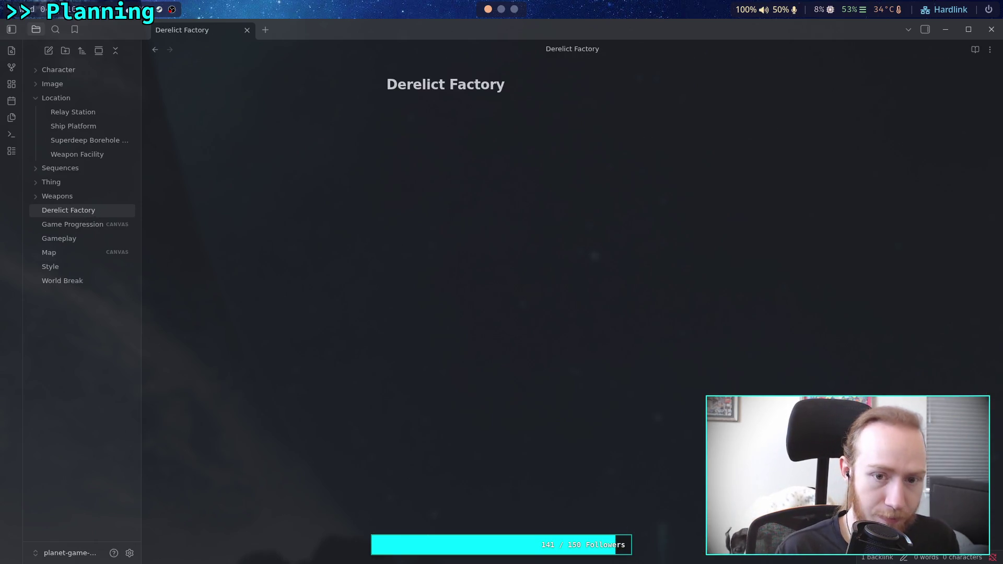
# - Tag the new Derelict Factory note with #graph and #location
pyautogui.write('#')
pyautogui.press('Return')
pyautogui.write('#l')
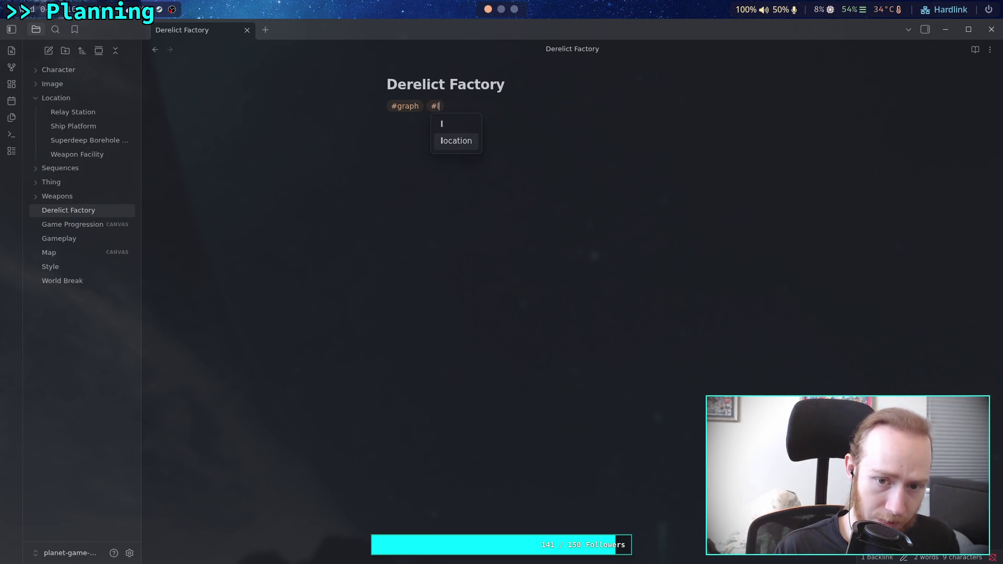
pyautogui.press('Return')
pyautogui.press('BackSpace')
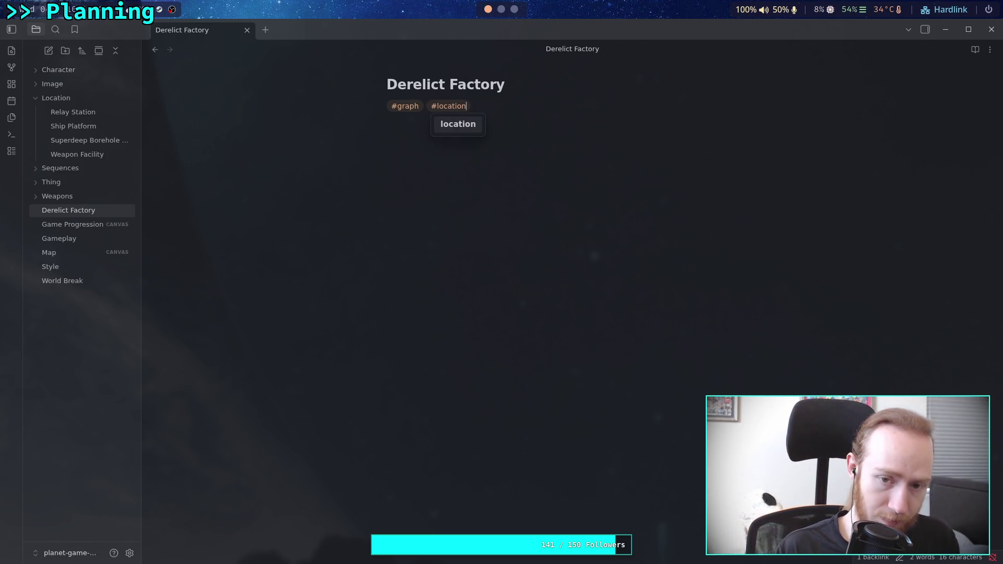
pyautogui.press('BackSpace')
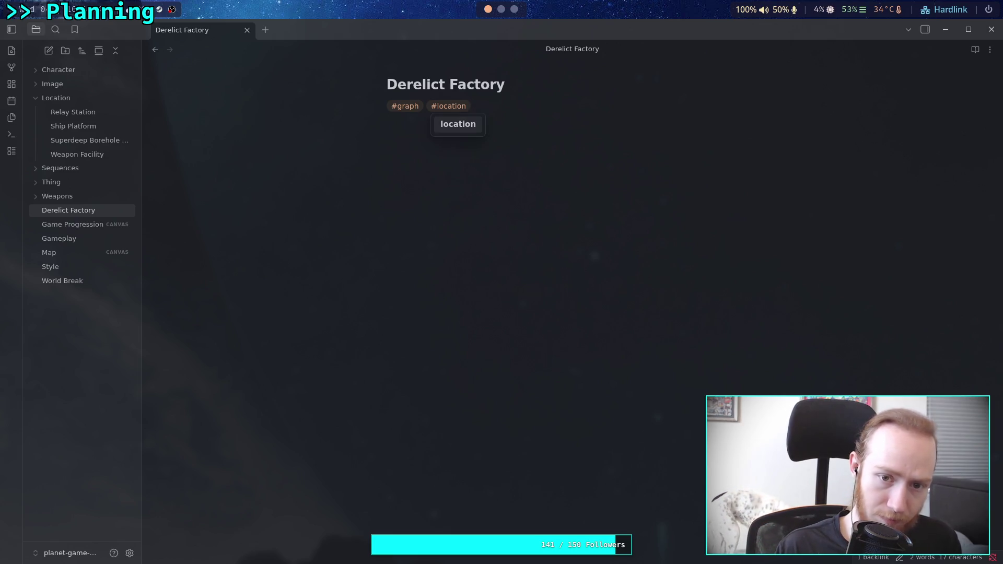
pyautogui.press('Escape')
pyautogui.write('#')
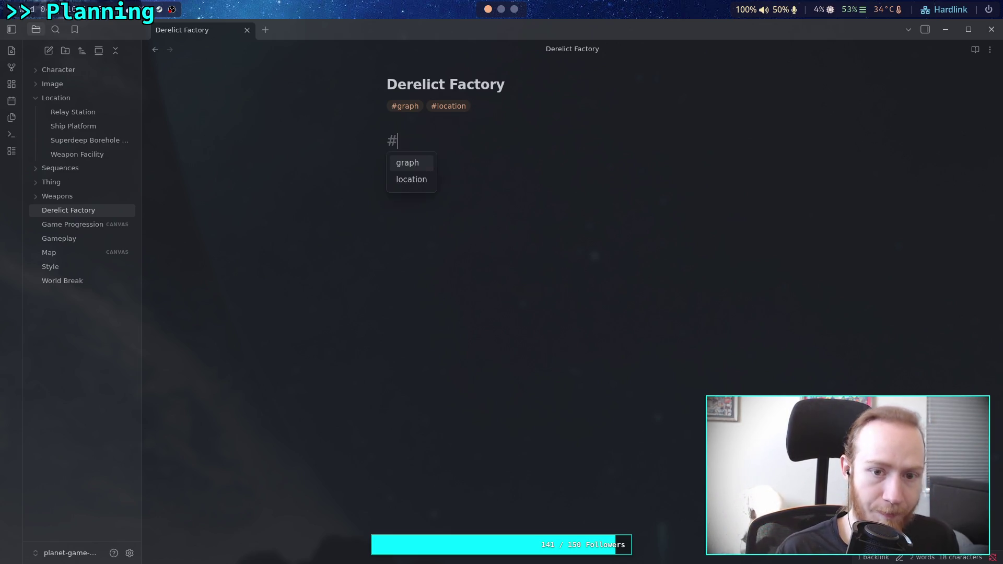
pyautogui.press('Escape')
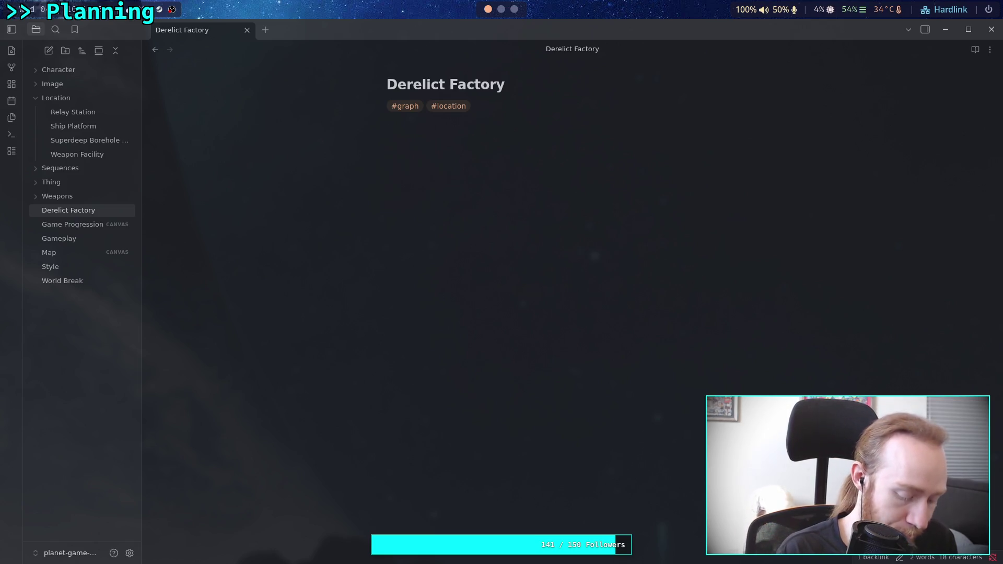
# - Begin the description: 'Ancient factory, built during a golden age of industry on'
pyautogui.write('Ancient factory, one of the first made')
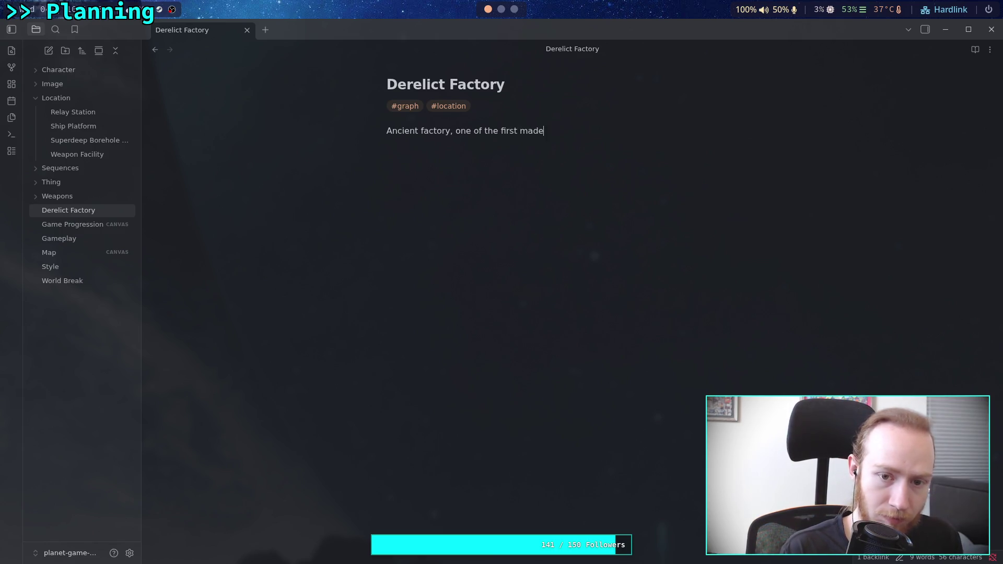
pyautogui.press('BackSpace')
pyautogui.press('BackSpace')
pyautogui.press('BackSpace')
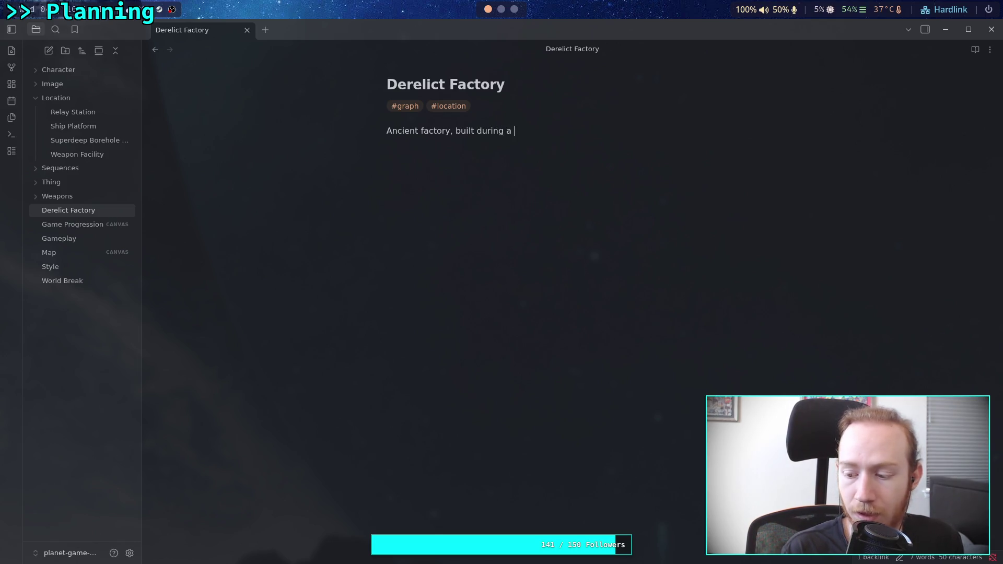
pyautogui.write('gold')
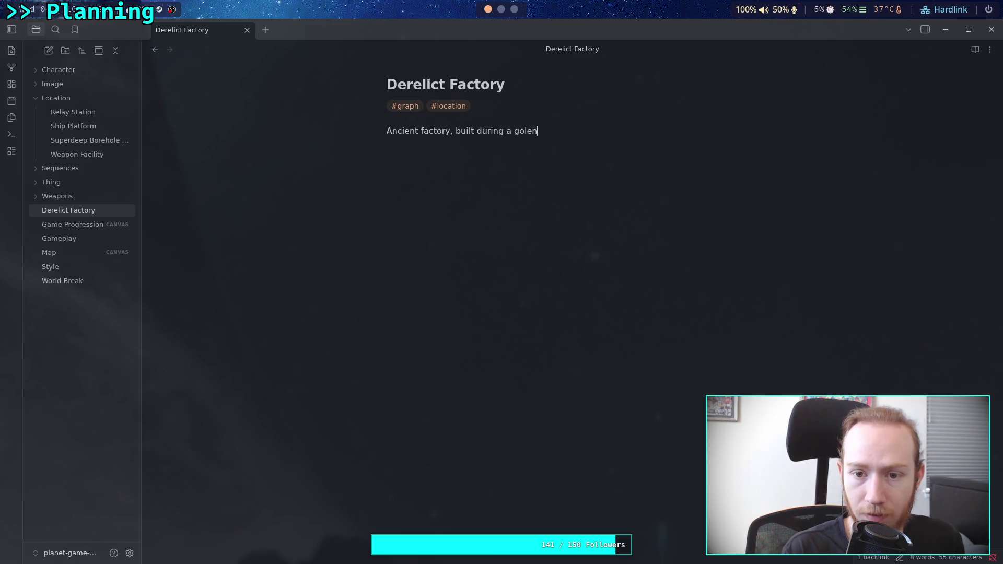
pyautogui.write('en age')
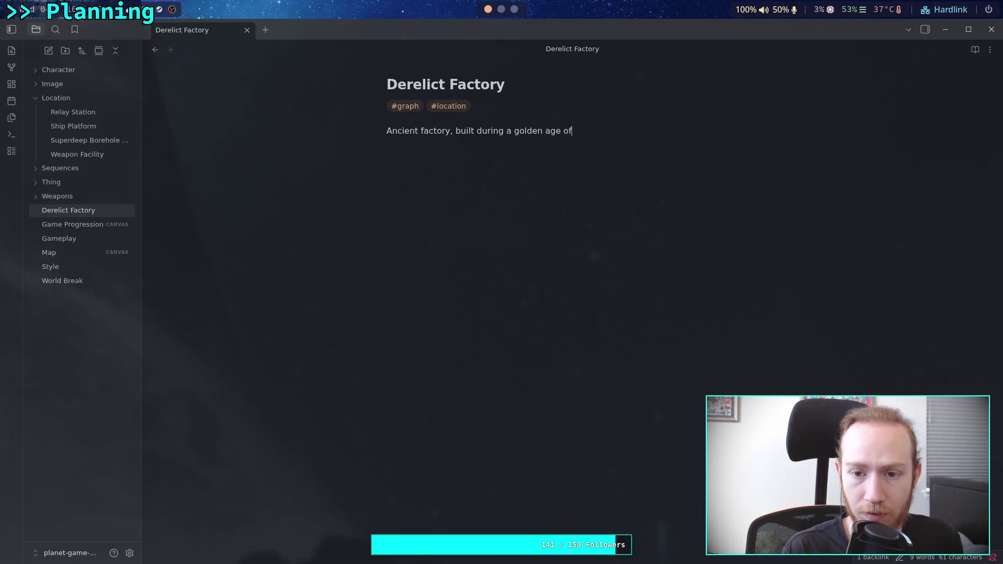
pyautogui.write('o')
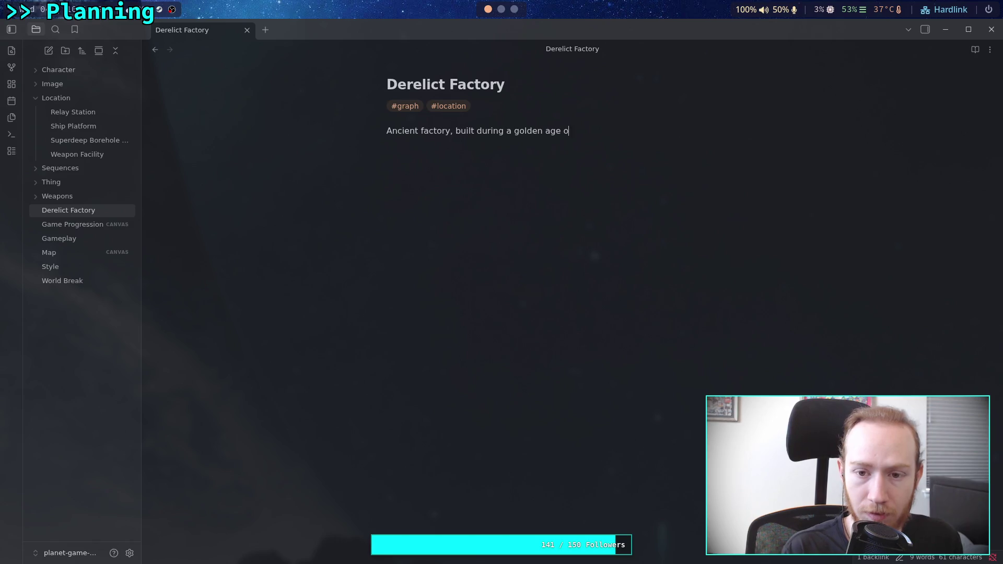
pyautogui.write('f industry on W')
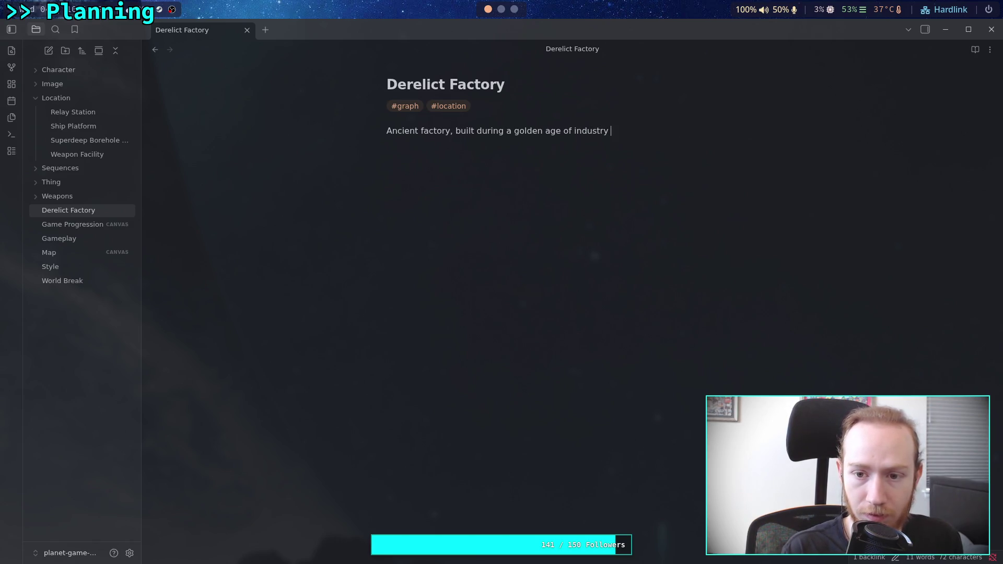
pyautogui.press('BackSpace')
# - Finish the first sentence with a [[The Planet]] link and a full stop
pyautogui.write('[[The P')
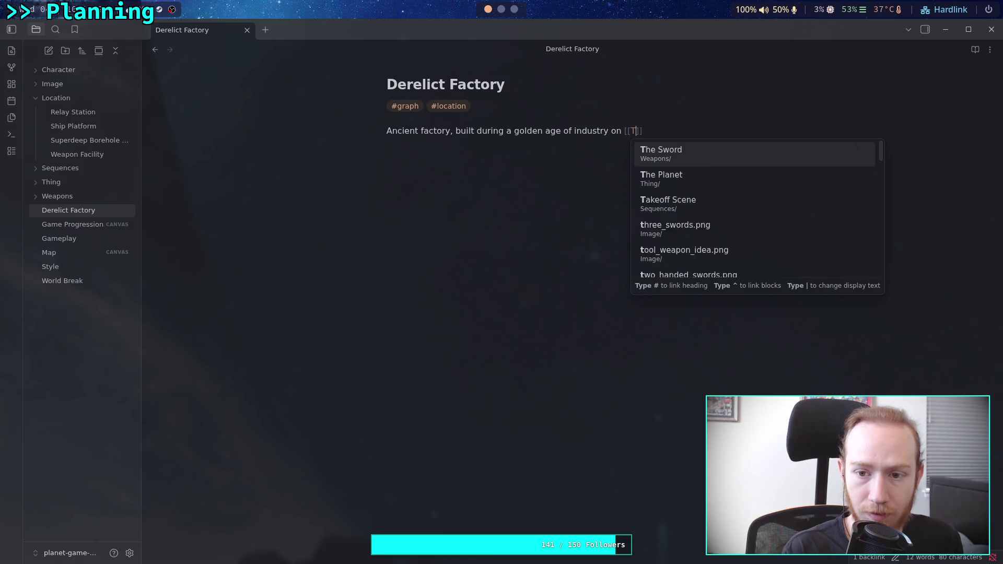
pyautogui.press('Return')
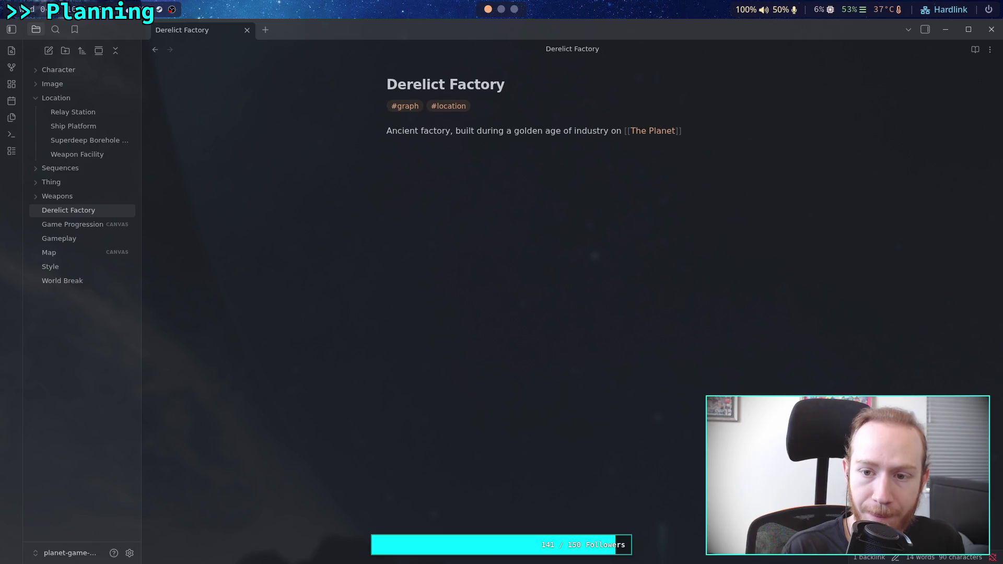
pyautogui.write('.')
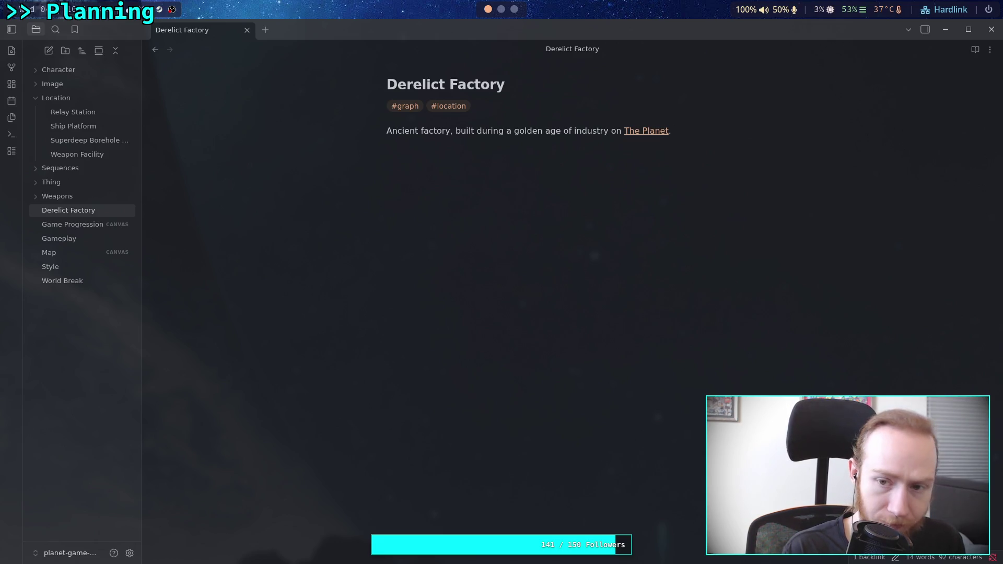
pyautogui.write(' Went')
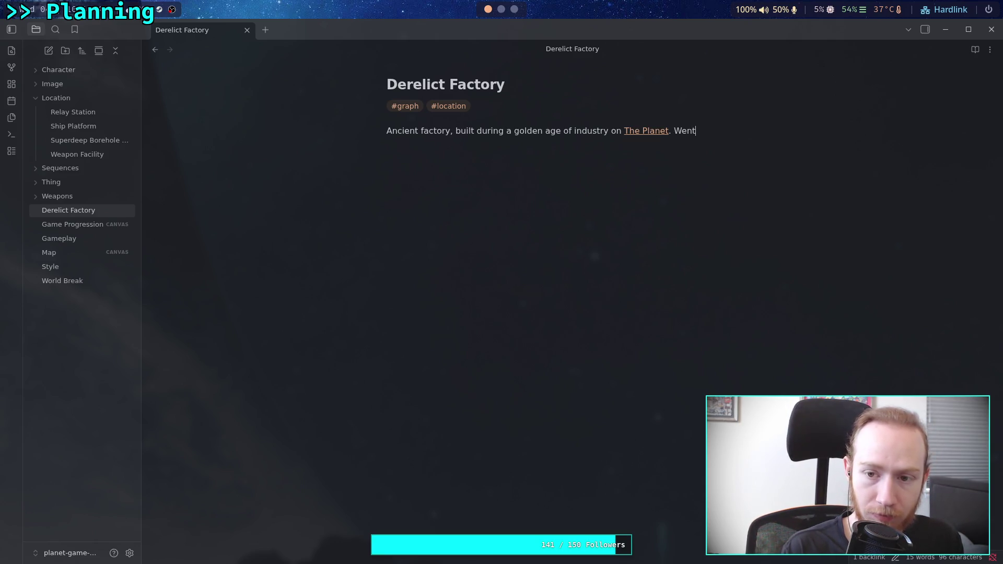
pyautogui.press('BackSpace')
pyautogui.press('BackSpace')
pyautogui.press('BackSpace')
# - Add 'Was abandoned after the owning company left the system.'
pyautogui.write('W')
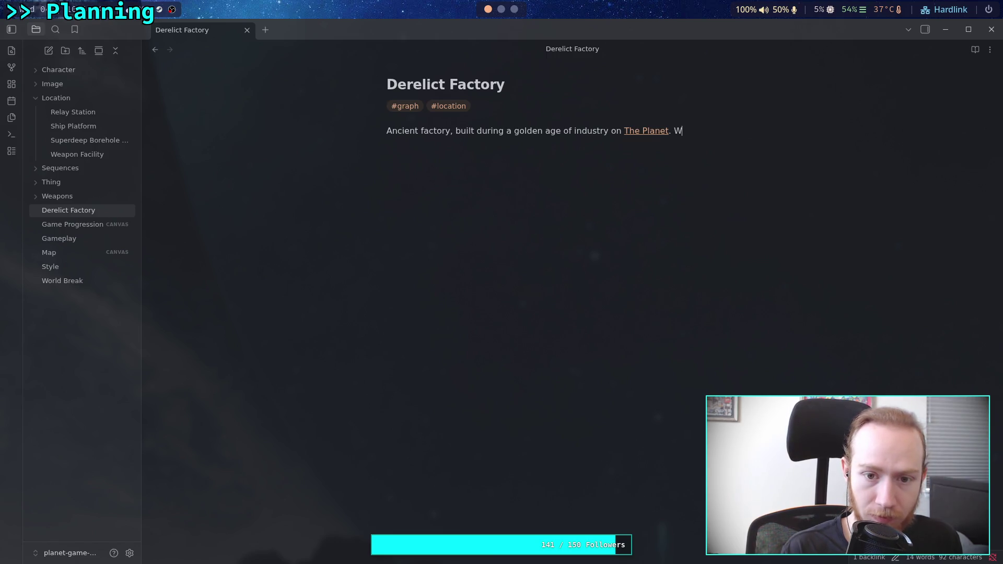
pyautogui.write('as abando')
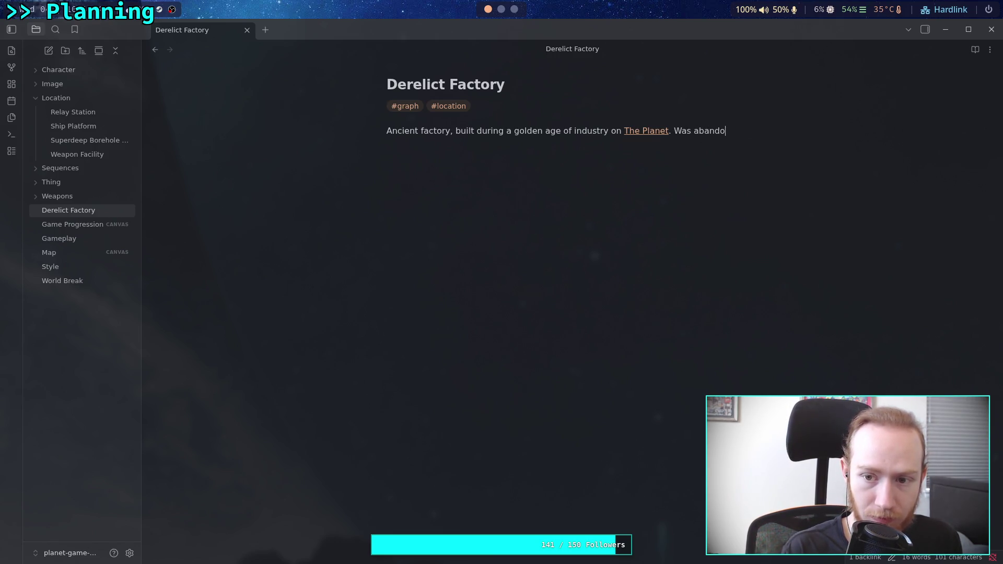
pyautogui.write('ned after the ')
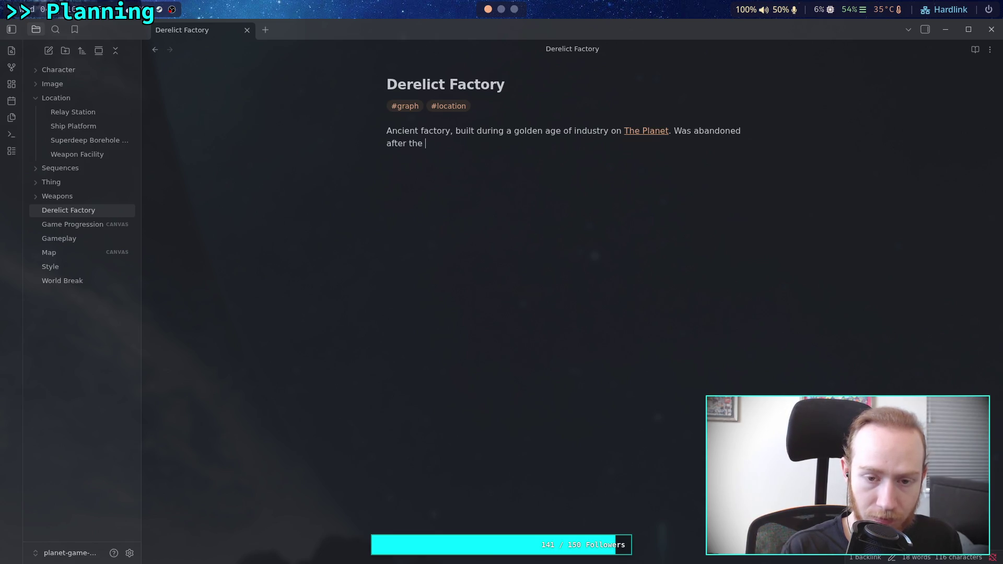
pyautogui.write('ord')
pyautogui.press('BackSpace')
pyautogui.press('BackSpace')
pyautogui.press('BackSpace')
pyautogui.write('owning compa')
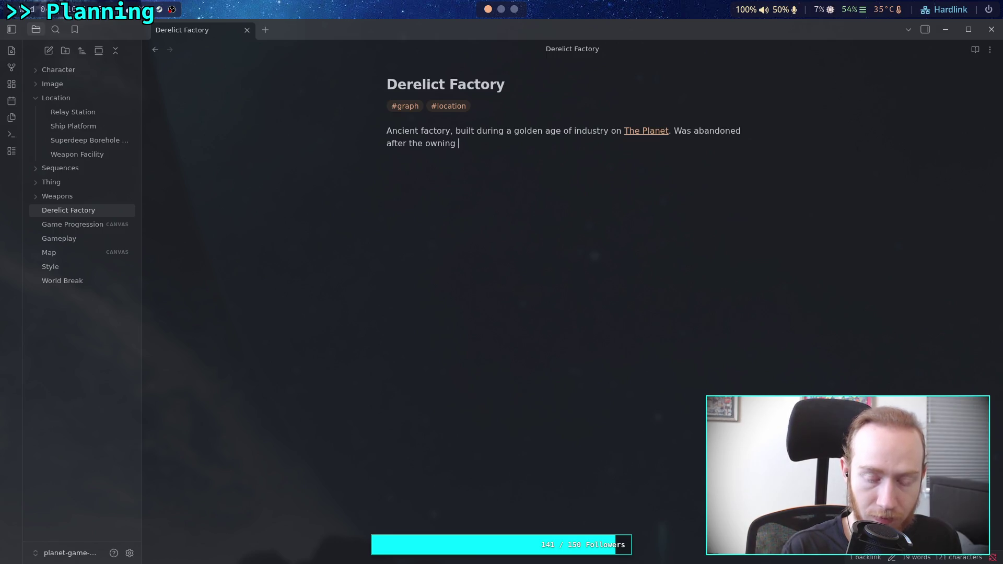
pyautogui.write('ny ')
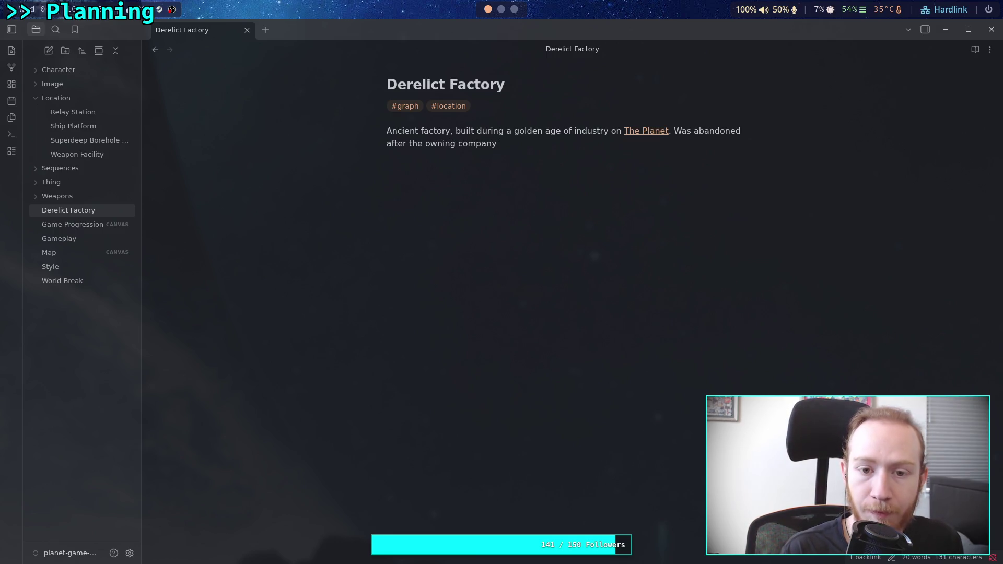
pyautogui.write('p')
pyautogui.press('BackSpace')
pyautogui.press('BackSpace')
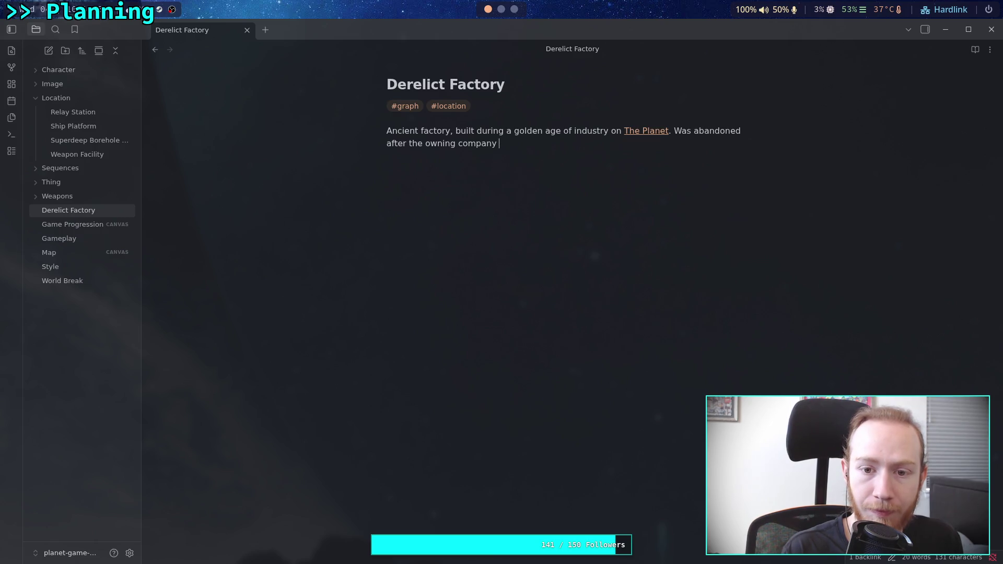
pyautogui.write('left the ')
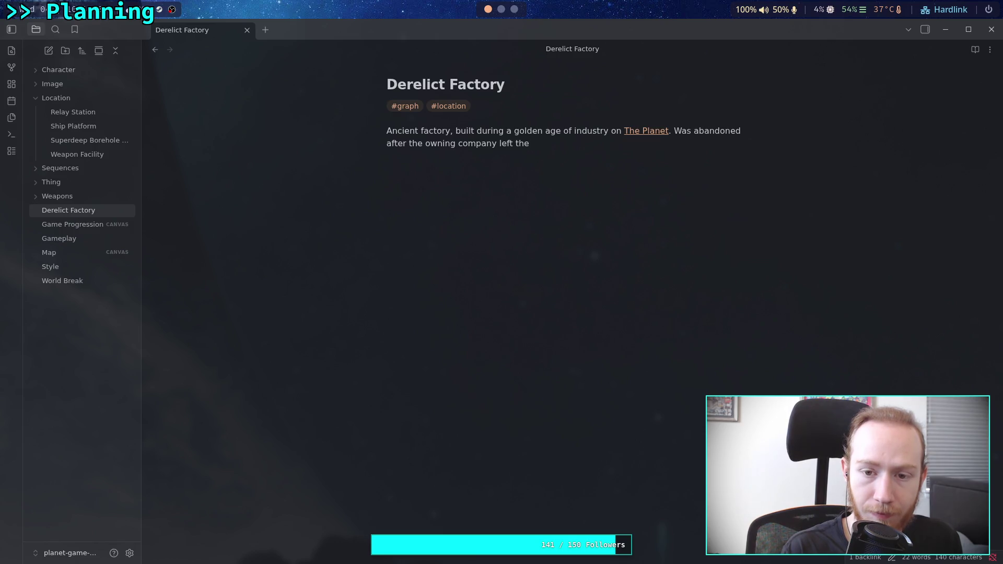
pyautogui.write('system')
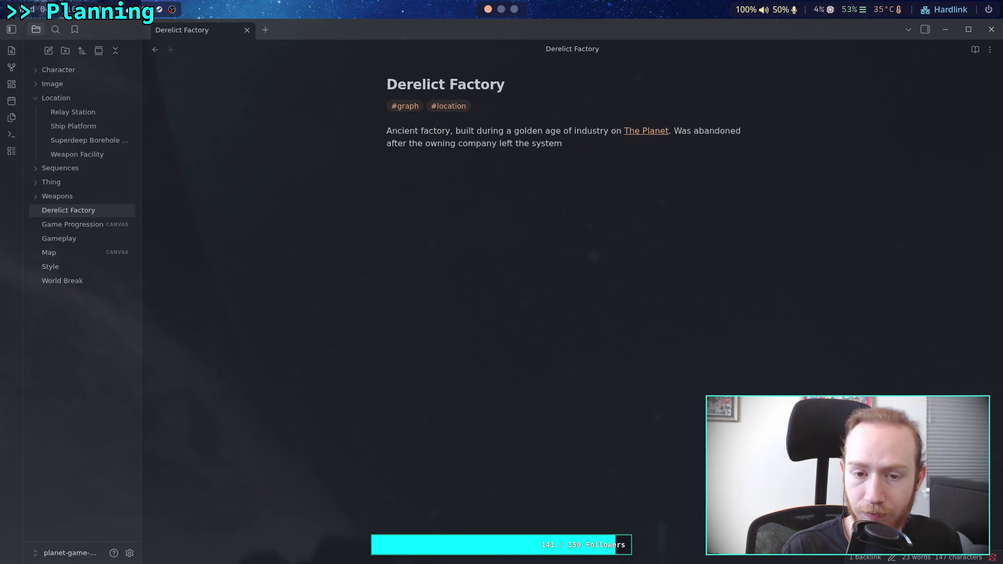
pyautogui.write('.')
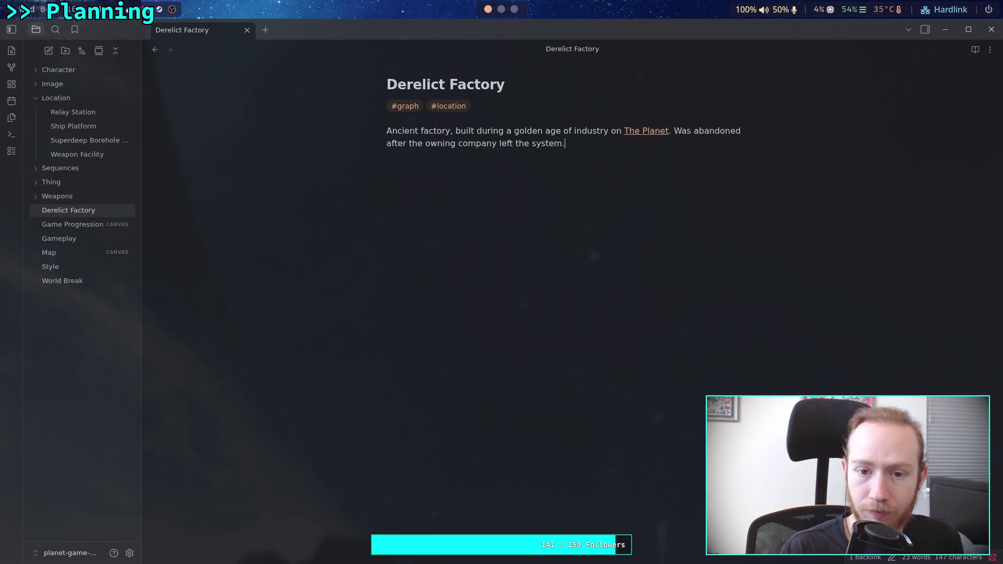
pyautogui.write(' Near')
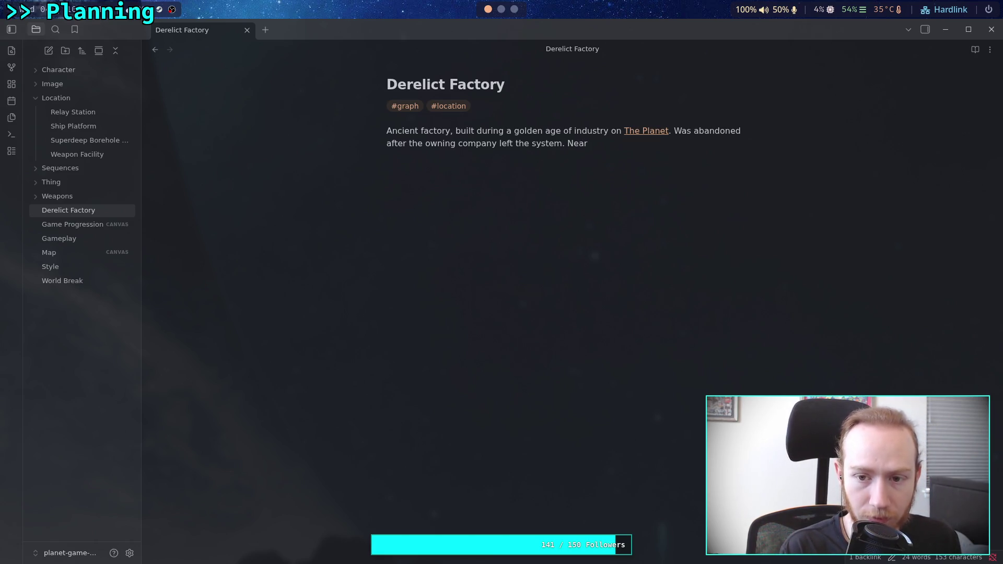
# - Add 'Happens to sit right next to one of the last bodies of water on the surface.' and file the note under Location
pyautogui.press('BackSpace')
pyautogui.press('BackSpace')
pyautogui.press('BackSpace')
pyautogui.press('BackSpace')
pyautogui.write('H')
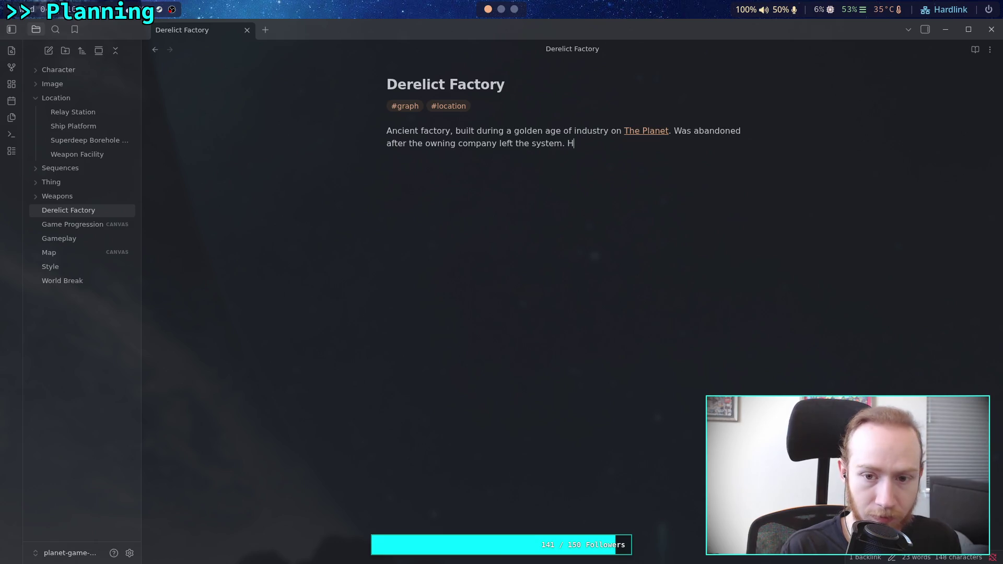
pyautogui.write('appens to s')
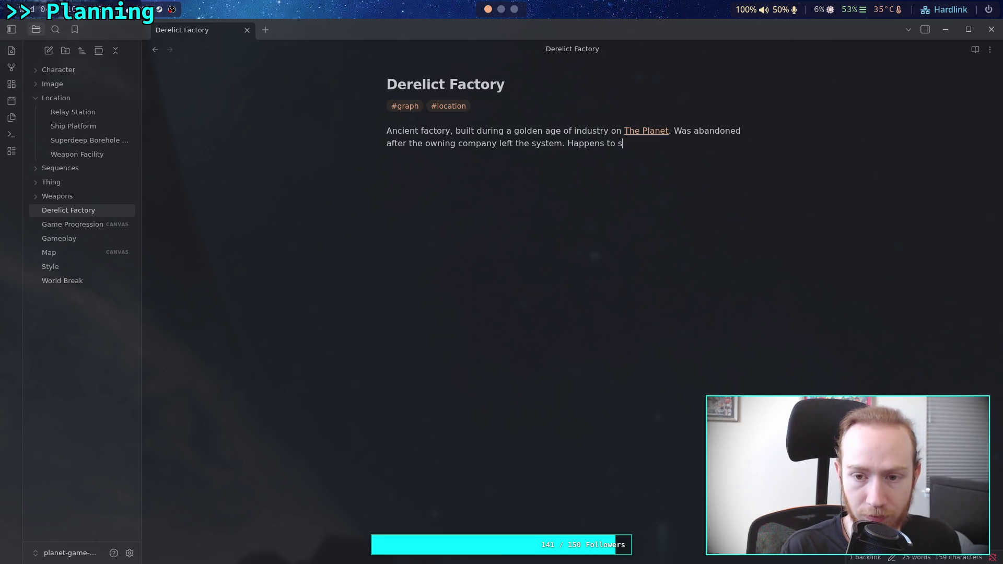
pyautogui.write('it right n')
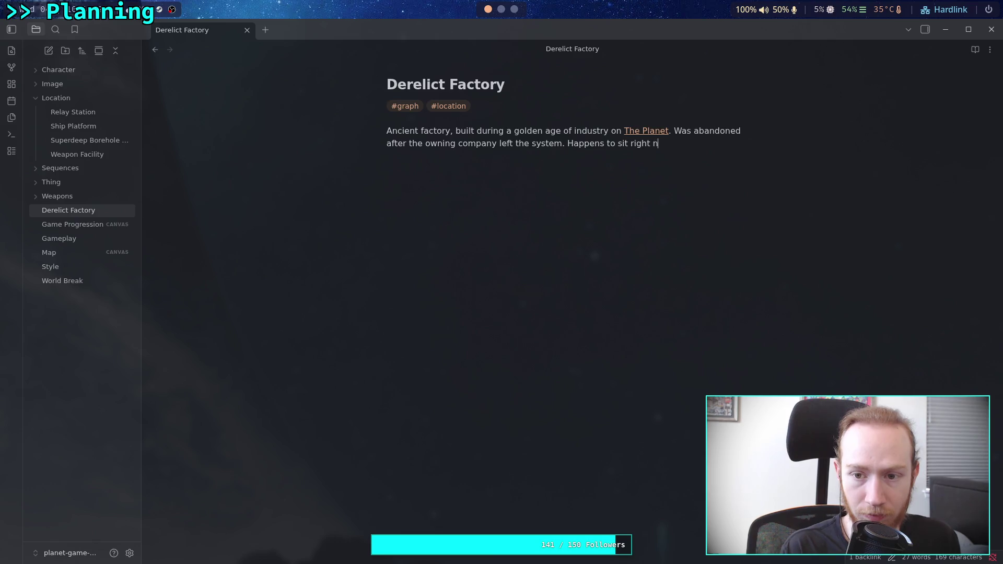
pyautogui.write('ext to ')
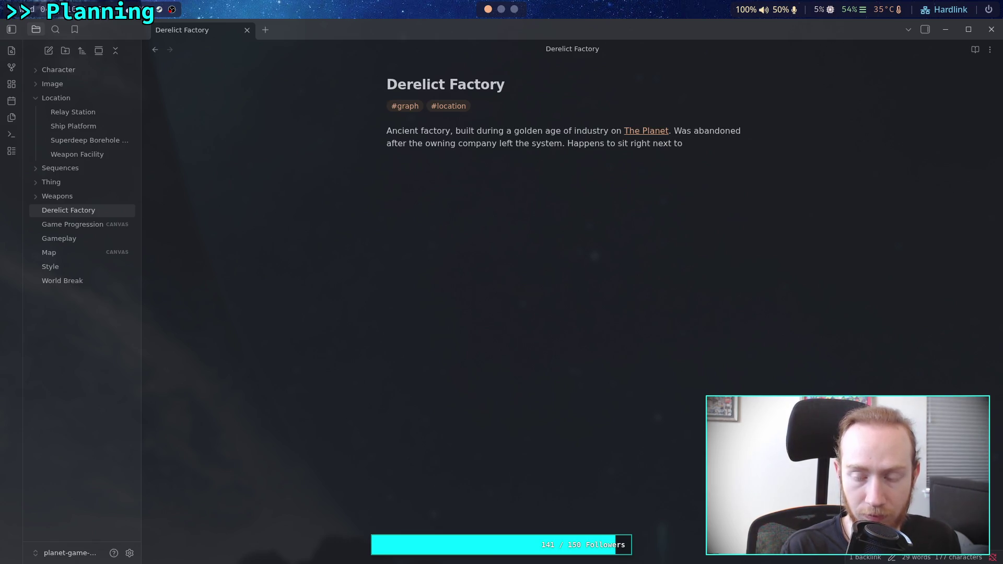
pyautogui.write('one of the')
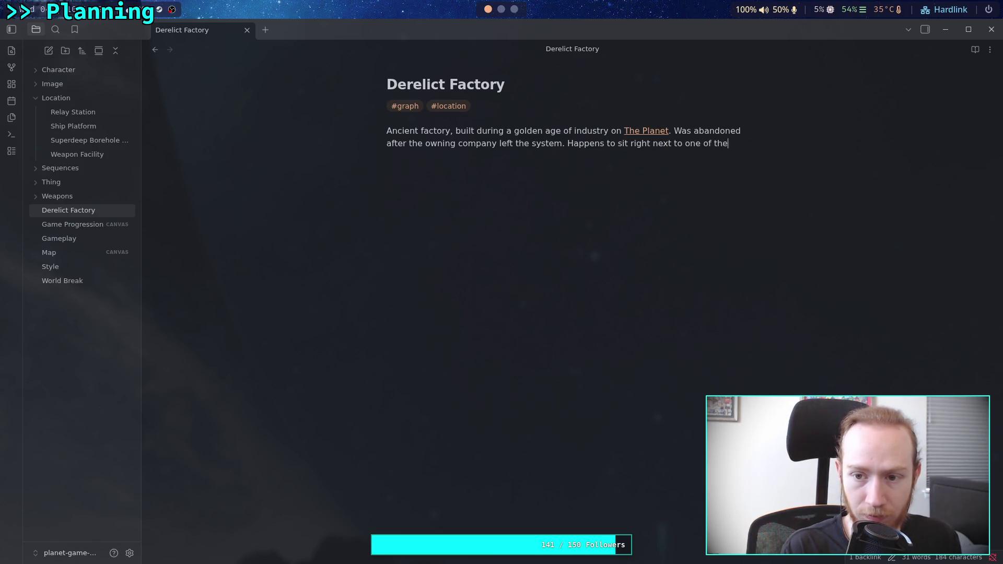
pyautogui.write(' last ')
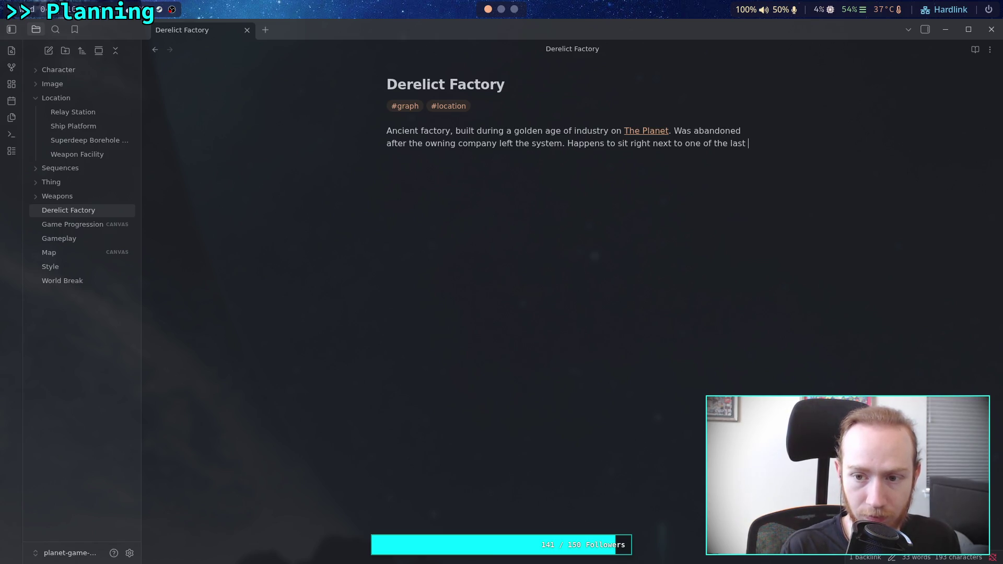
pyautogui.write('bad')
pyautogui.press('BackSpace')
pyautogui.press('BackSpace')
pyautogui.press('BackSpace')
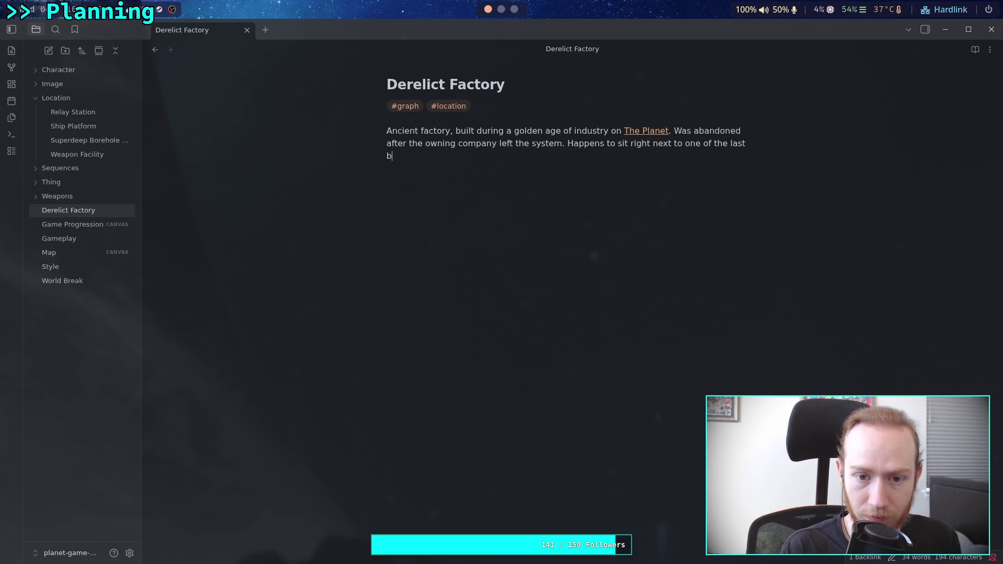
pyautogui.write('sur')
pyautogui.press('BackSpace')
pyautogui.press('BackSpace')
pyautogui.press('BackSpace')
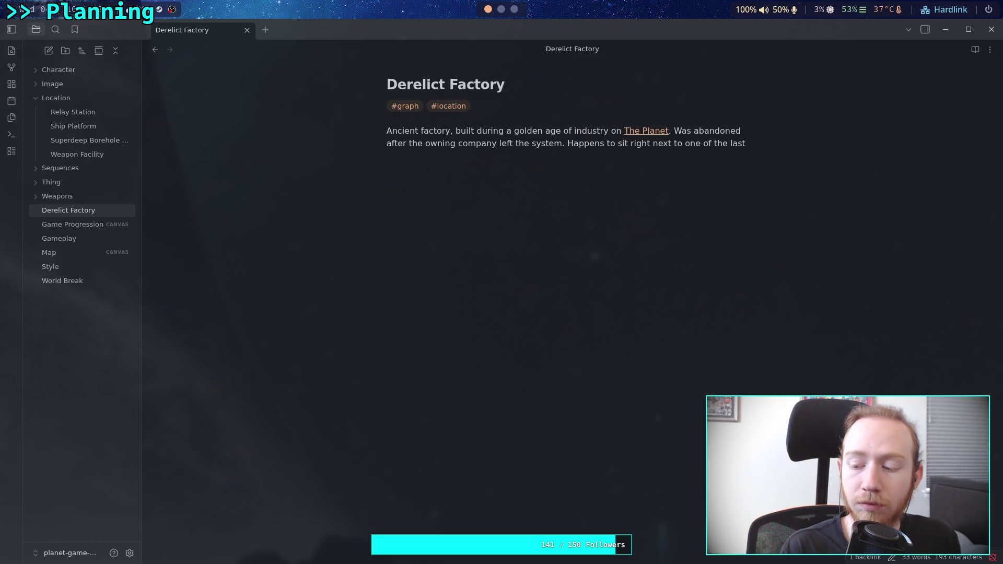
pyautogui.write('bodies of ')
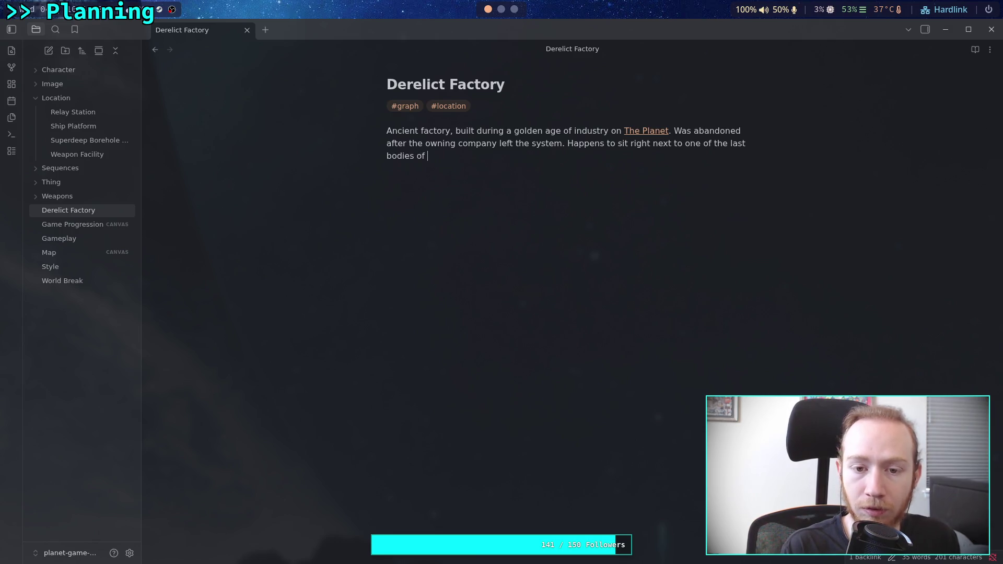
pyautogui.write('water on t')
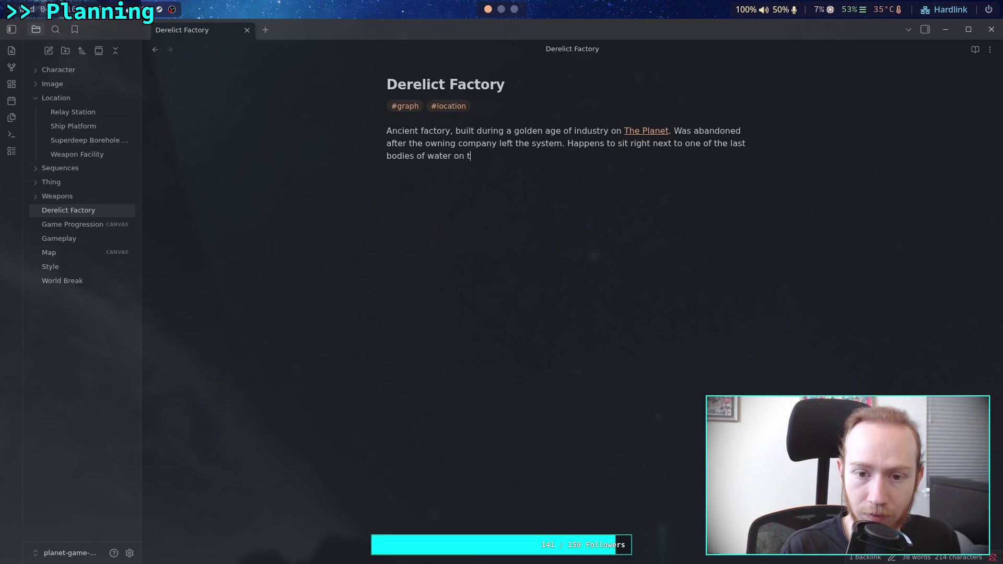
pyautogui.write('he surface.')
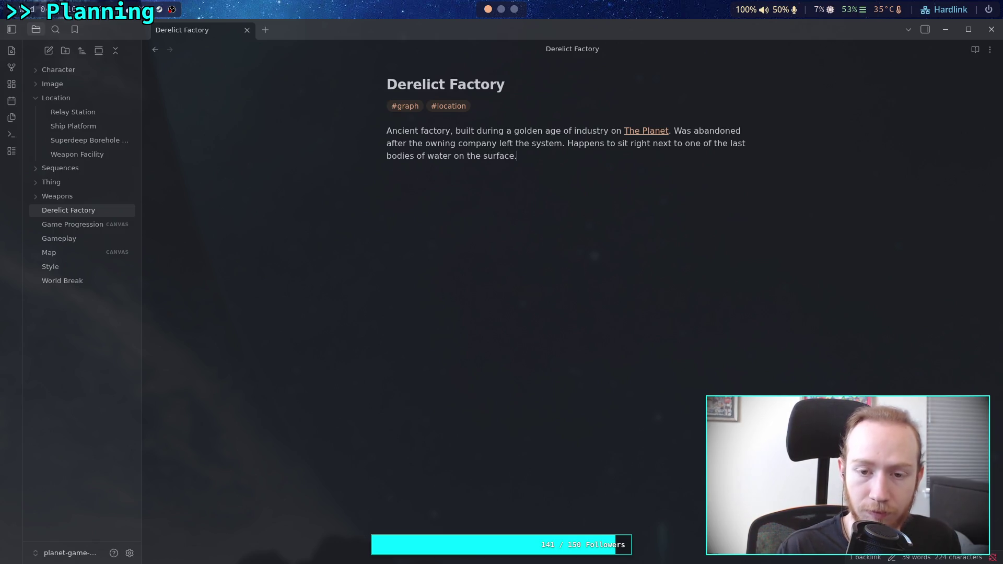
pyautogui.moveTo(92, 211)
pyautogui.mouseDown()
pyautogui.moveTo(80, 201)
pyautogui.moveTo(76, 102)
pyautogui.mouseUp()
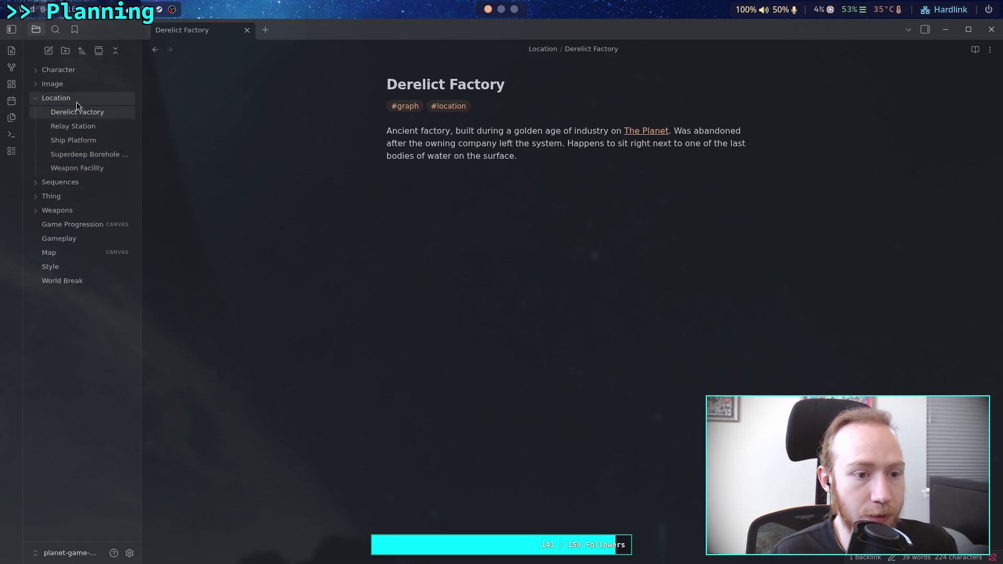
# - In Map.canvas, fill the unfinished text card with a [[Derelict Factory]] link
pyautogui.click(82, 259)
pyautogui.click(442, 271)
pyautogui.click(458, 271)
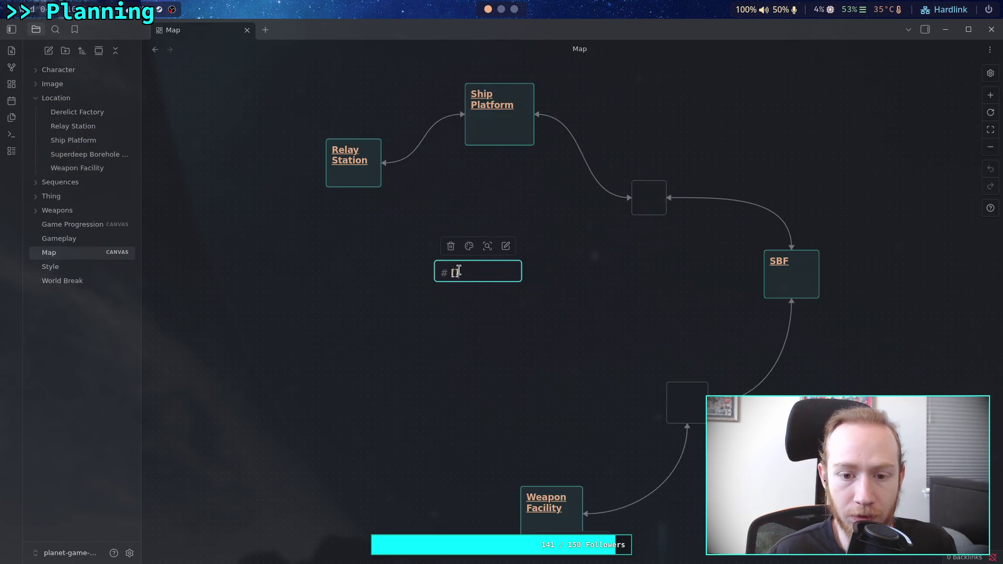
pyautogui.write('[')
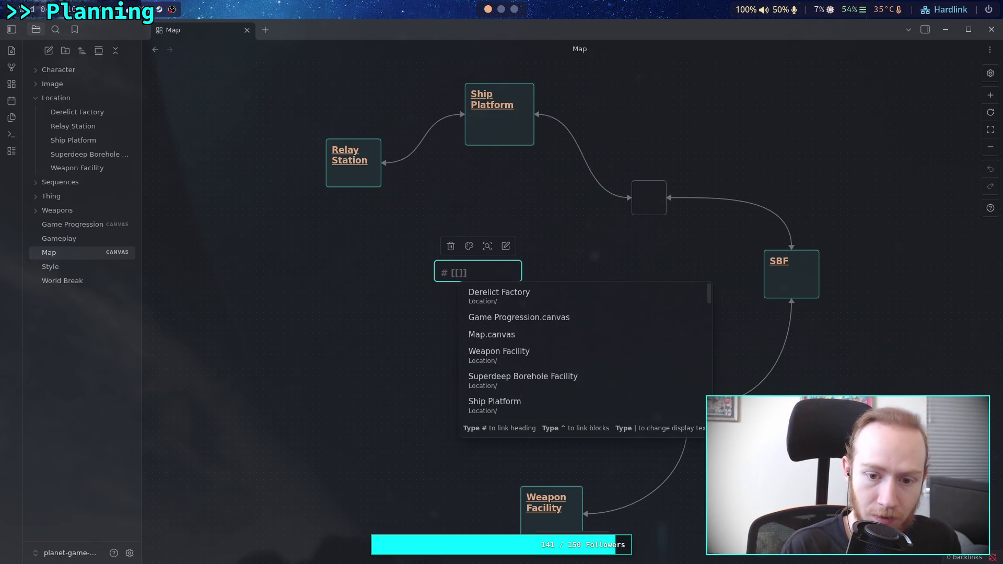
pyautogui.press('Return')
# - Resize the Derelict Factory card to be taller and narrower
pyautogui.click(465, 363)
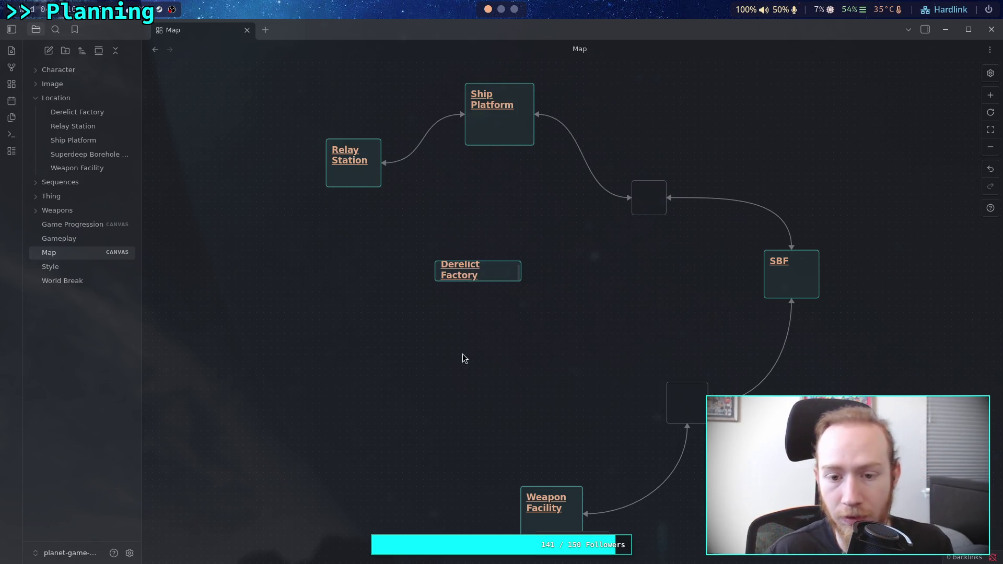
pyautogui.click(500, 277)
pyautogui.moveTo(521, 278)
pyautogui.mouseDown()
pyautogui.moveTo(499, 312)
pyautogui.moveTo(441, 343)
pyautogui.moveTo(405, 394)
pyautogui.mouseUp()
pyautogui.click(503, 307)
# - Drag the Derelict Factory card up to sit well above Ship Platform and Relay Station
pyautogui.scroll(-1, 495, 271)
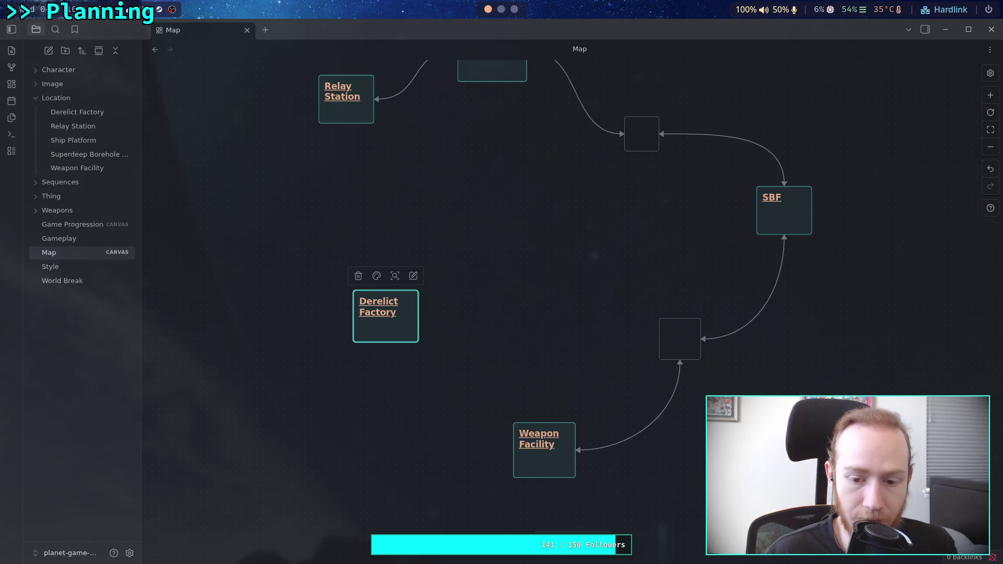
pyautogui.scroll(-2, 572, 311)
pyautogui.moveTo(433, 332)
pyautogui.mouseDown()
pyautogui.moveTo(399, 400)
pyautogui.moveTo(386, 462)
pyautogui.mouseUp()
pyautogui.scroll(-1, 468, 355)
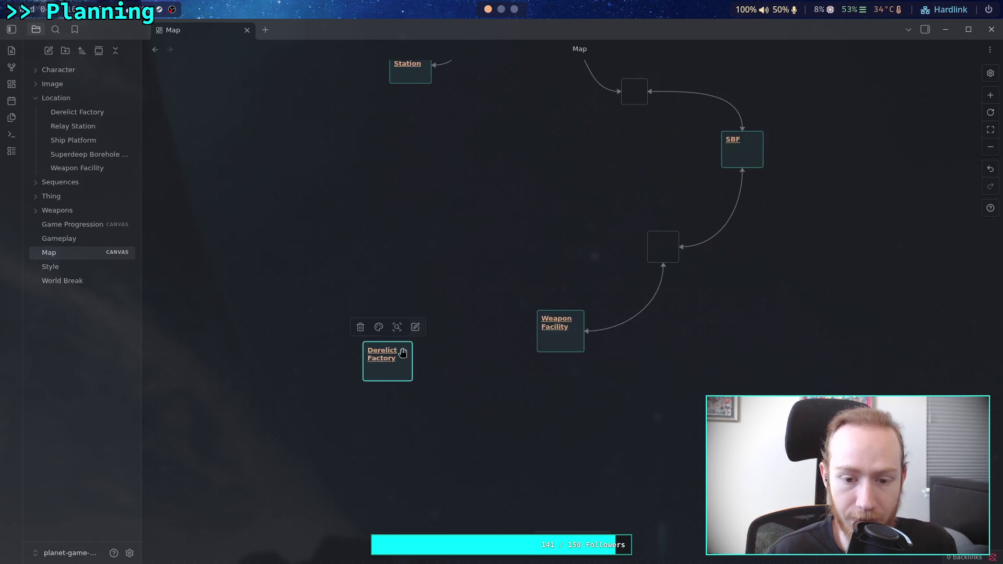
pyautogui.moveTo(389, 368)
pyautogui.mouseDown()
pyautogui.moveTo(364, 400)
pyautogui.moveTo(376, 442)
pyautogui.mouseUp()
pyautogui.scroll(1, 428, 341)
pyautogui.moveTo(429, 342)
pyautogui.mouseDown()
pyautogui.moveTo(405, 371)
pyautogui.moveTo(418, 300)
pyautogui.moveTo(399, 331)
pyautogui.moveTo(379, 314)
pyautogui.moveTo(316, 331)
pyautogui.moveTo(429, 380)
pyautogui.mouseUp()
pyautogui.moveTo(367, 537)
pyautogui.mouseDown()
pyautogui.moveTo(462, 281)
pyautogui.moveTo(421, 429)
pyautogui.moveTo(467, 122)
pyautogui.mouseUp()
pyautogui.moveTo(580, 212); pyautogui.dragTo(560, 340)
pyautogui.click(448, 253)
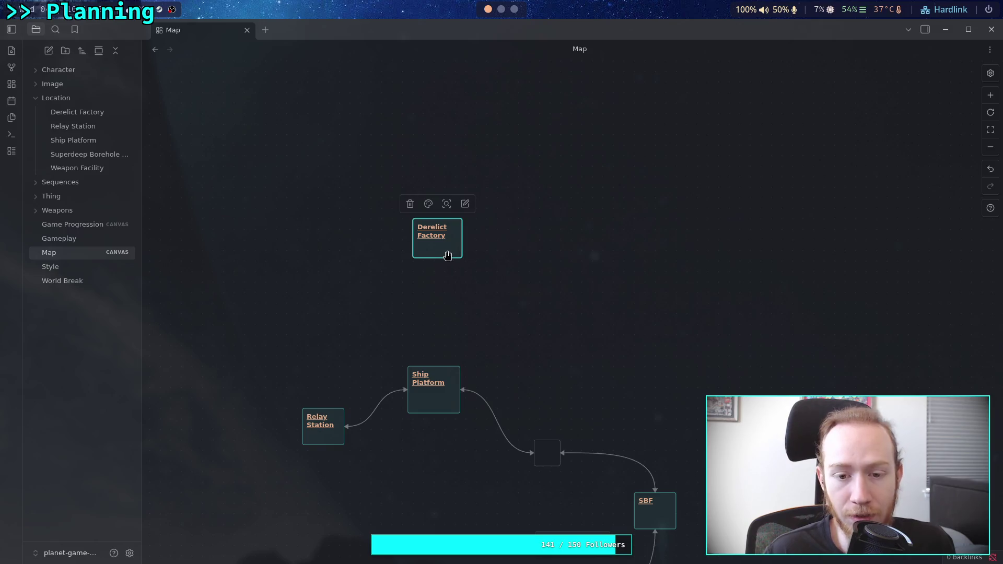
pyautogui.moveTo(448, 253); pyautogui.dragTo(443, 222)
pyautogui.moveTo(475, 277); pyautogui.dragTo(460, 298)
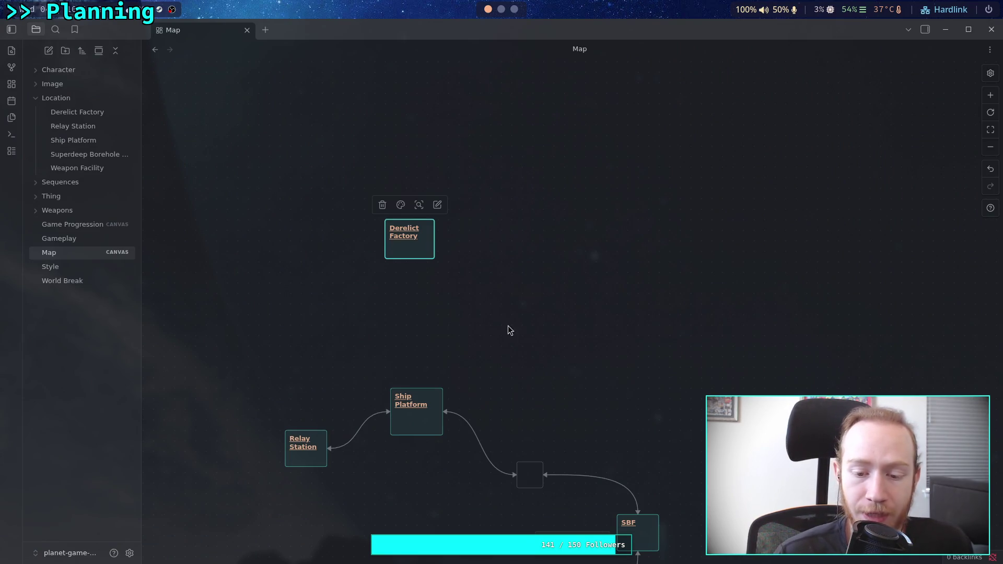
pyautogui.scroll(-3, 506, 329)
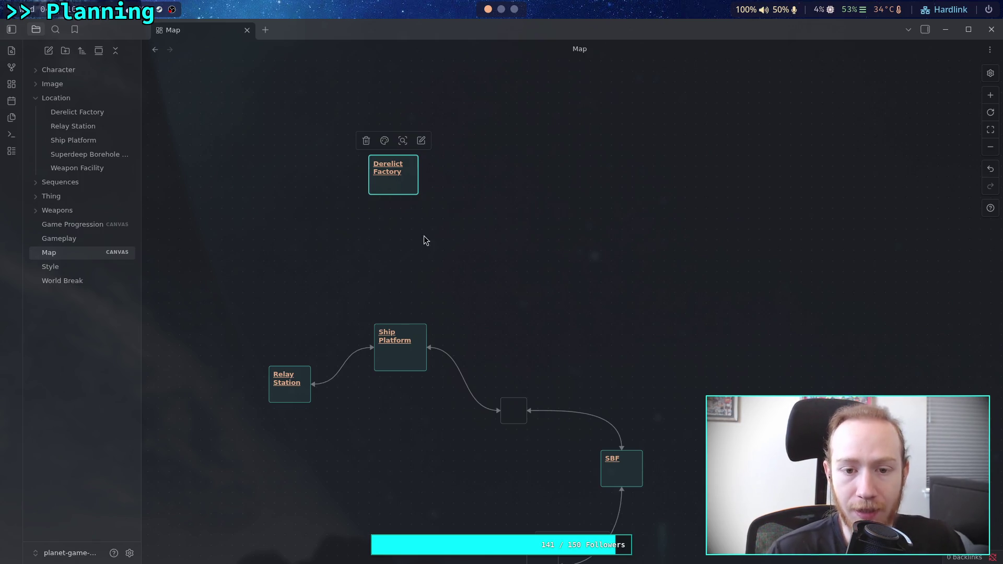
pyautogui.moveTo(439, 237)
pyautogui.mouseDown()
pyautogui.moveTo(280, 108)
pyautogui.moveTo(470, 221)
pyautogui.mouseUp()
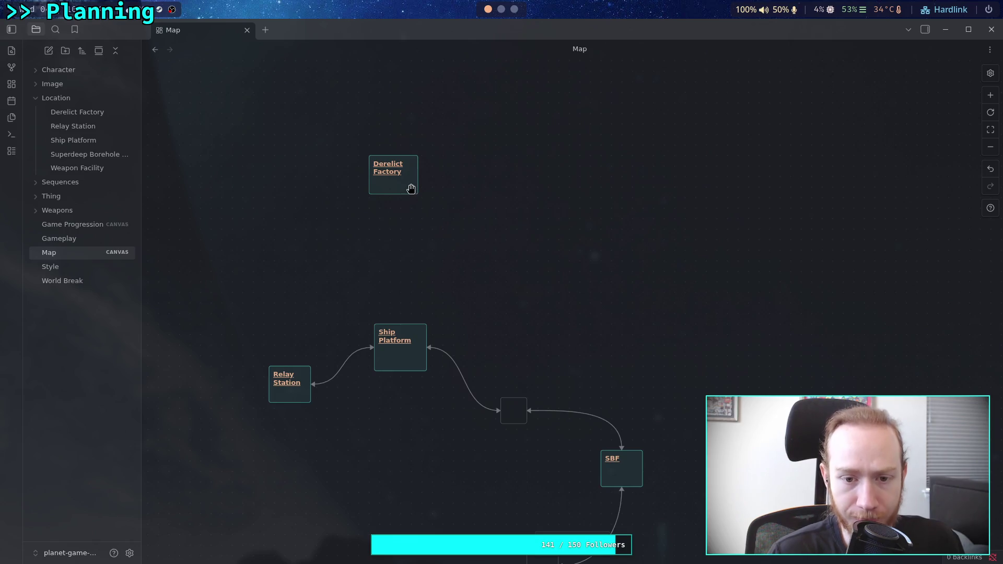
# - Nudge Derelict Factory right and shrink the frame to fit closely around Ship Platform, Relay Station and SBF
pyautogui.moveTo(406, 186); pyautogui.dragTo(415, 185)
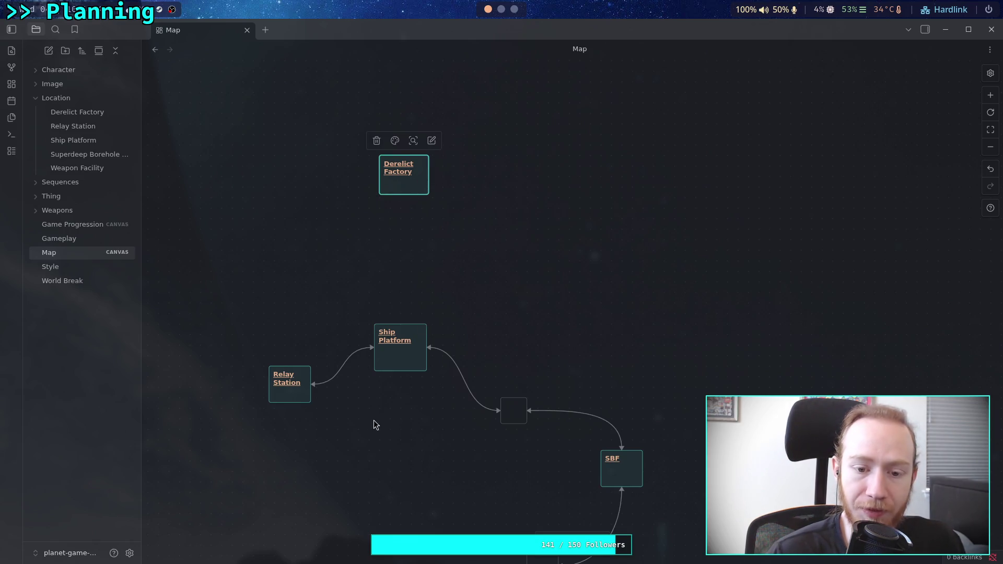
pyautogui.moveTo(445, 344); pyautogui.dragTo(640, 195)
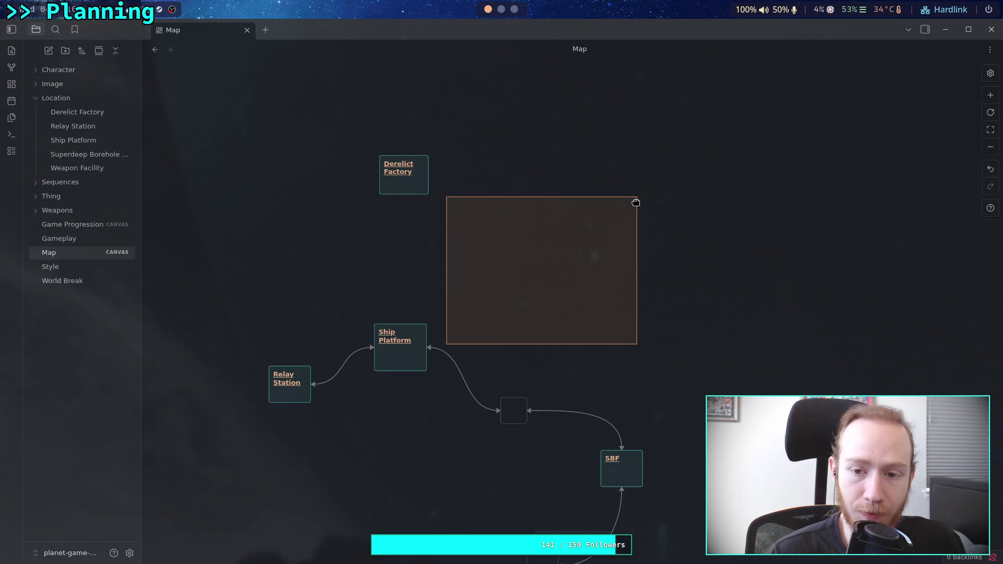
pyautogui.moveTo(264, 505)
pyautogui.mouseDown()
pyautogui.moveTo(629, 259)
pyautogui.moveTo(720, 157)
pyautogui.moveTo(825, 83)
pyautogui.moveTo(803, 87)
pyautogui.moveTo(875, 86)
pyautogui.moveTo(837, 92)
pyautogui.moveTo(839, 128)
pyautogui.moveTo(855, 105)
pyautogui.moveTo(904, 84)
pyautogui.mouseUp()
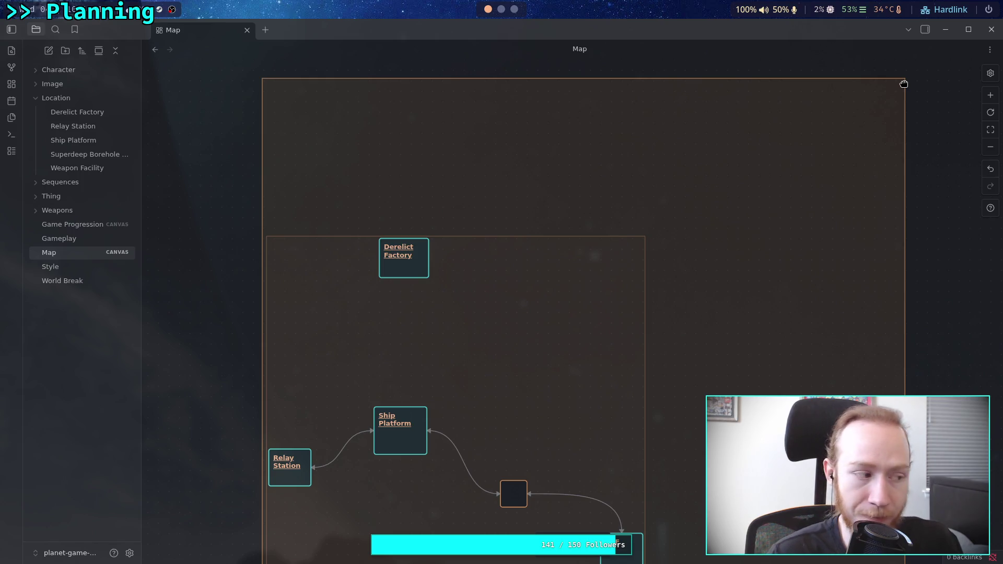
pyautogui.moveTo(903, 83); pyautogui.dragTo(833, 154)
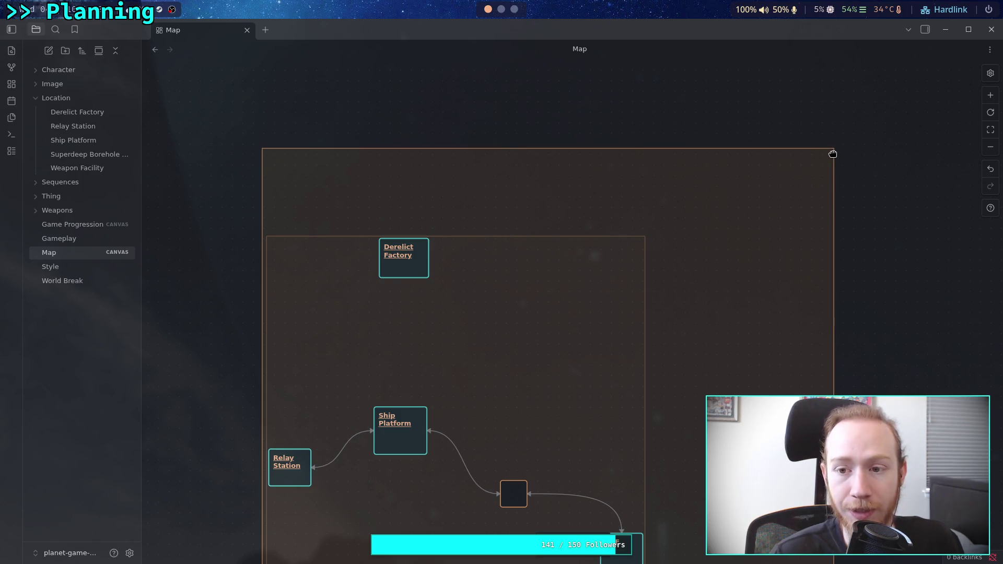
pyautogui.moveTo(833, 154)
pyautogui.mouseDown()
pyautogui.moveTo(518, 150)
pyautogui.moveTo(853, 164)
pyautogui.moveTo(826, 150)
pyautogui.moveTo(796, 157)
pyautogui.mouseUp()
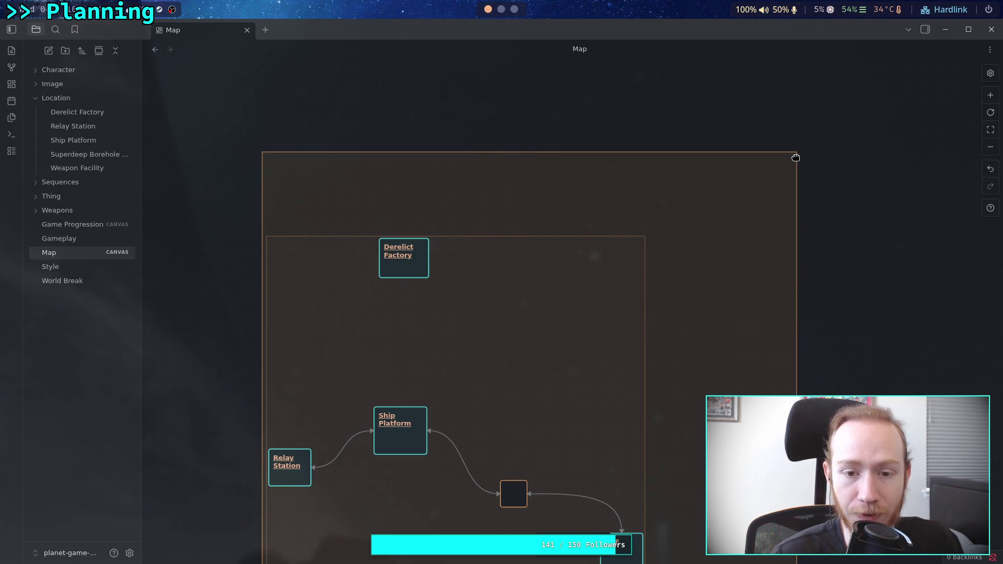
pyautogui.moveTo(796, 158); pyautogui.dragTo(771, 169)
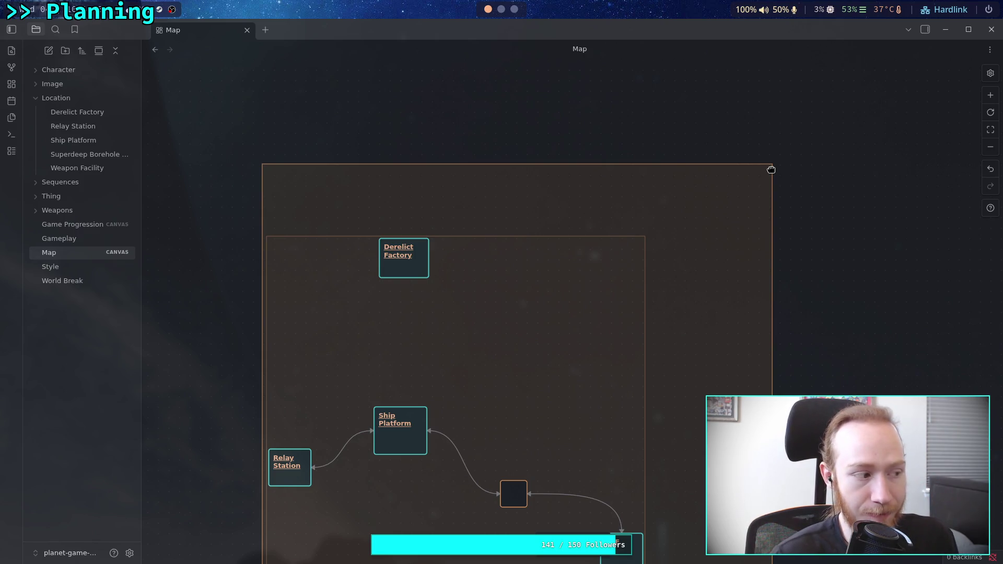
pyautogui.moveTo(771, 169)
pyautogui.mouseDown()
pyautogui.moveTo(801, 154)
pyautogui.moveTo(731, 170)
pyautogui.moveTo(499, 385)
pyautogui.moveTo(604, 320)
pyautogui.moveTo(758, 152)
pyautogui.moveTo(884, 80)
pyautogui.moveTo(761, 183)
pyautogui.moveTo(687, 227)
pyautogui.mouseUp()
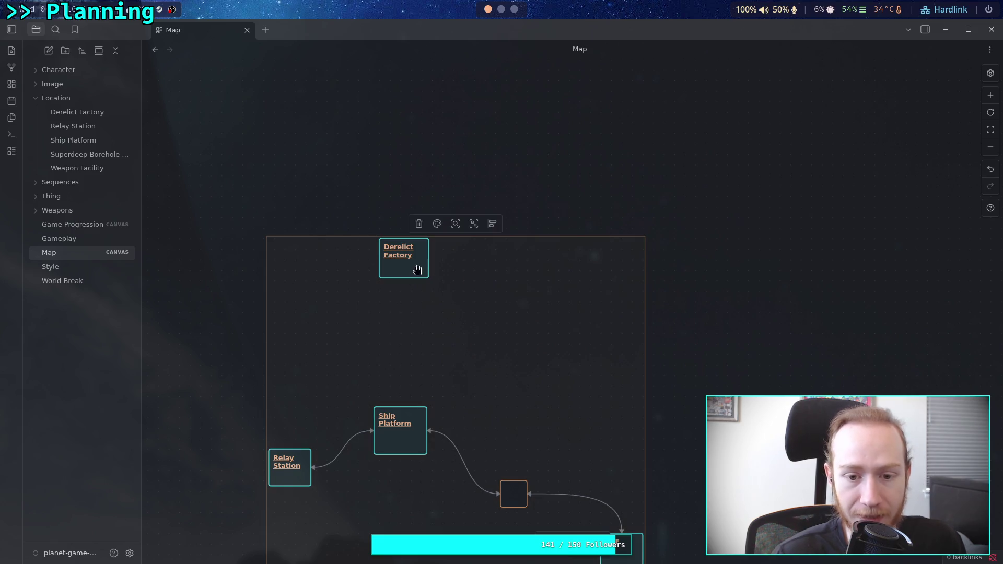
# - Drag the Derelict Factory card up and right, away from the linked location chain
pyautogui.click(601, 295)
pyautogui.moveTo(502, 308)
pyautogui.mouseDown()
pyautogui.moveTo(448, 165)
pyautogui.moveTo(483, 294)
pyautogui.mouseUp()
pyautogui.moveTo(389, 253); pyautogui.dragTo(496, 137)
pyautogui.scroll(3, 565, 184)
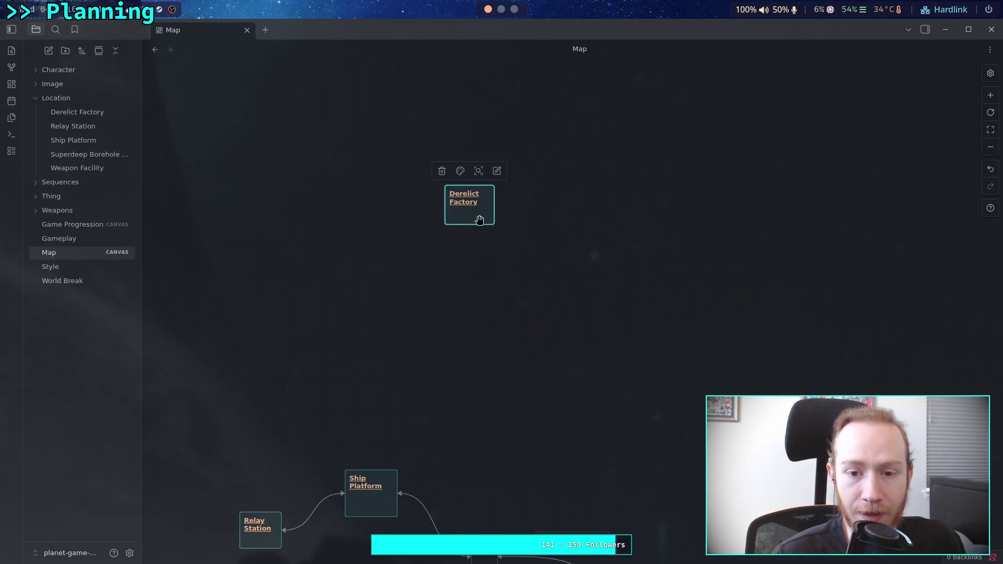
pyautogui.moveTo(477, 217); pyautogui.dragTo(521, 143)
pyautogui.scroll(1, 522, 183)
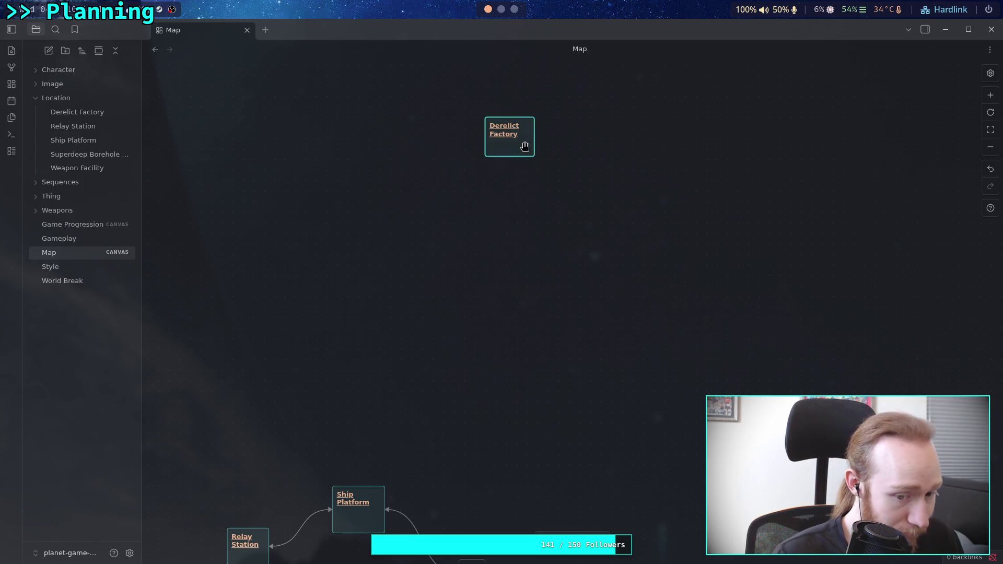
pyautogui.scroll(-5, 495, 233)
pyautogui.scroll(5, 620, 181)
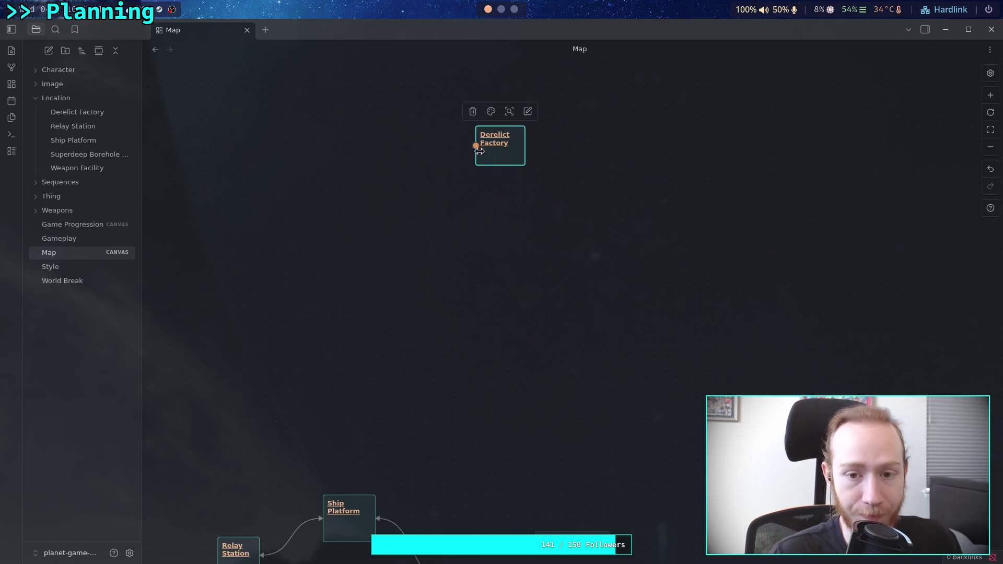
pyautogui.moveTo(510, 157)
pyautogui.mouseDown()
pyautogui.moveTo(459, 188)
pyautogui.moveTo(496, 166)
pyautogui.mouseUp()
pyautogui.moveTo(508, 264)
pyautogui.mouseDown()
pyautogui.moveTo(549, 199)
pyautogui.moveTo(528, 234)
pyautogui.mouseUp()
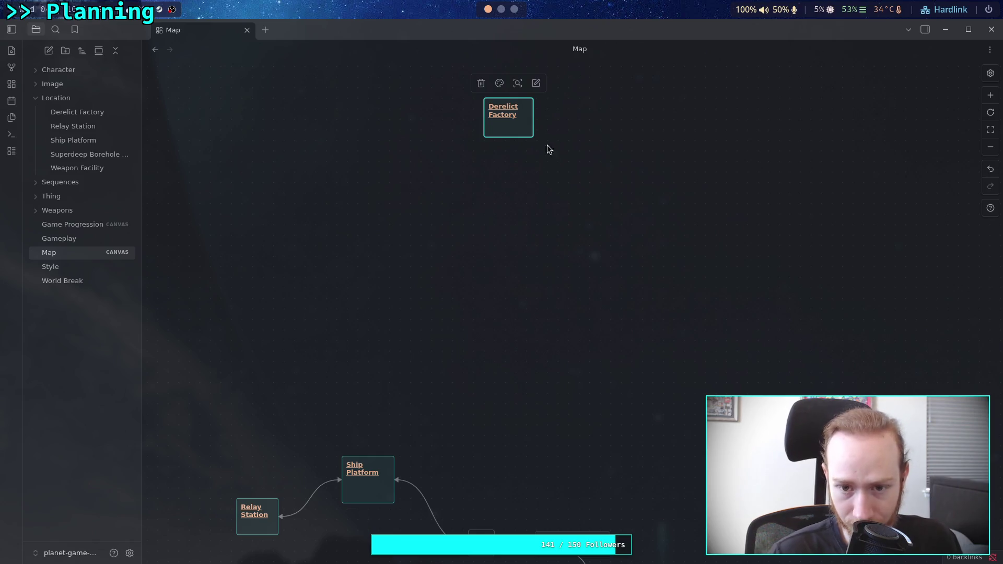
pyautogui.moveTo(510, 134)
pyautogui.mouseDown()
pyautogui.moveTo(467, 163)
pyautogui.moveTo(499, 144)
pyautogui.moveTo(488, 165)
pyautogui.mouseUp()
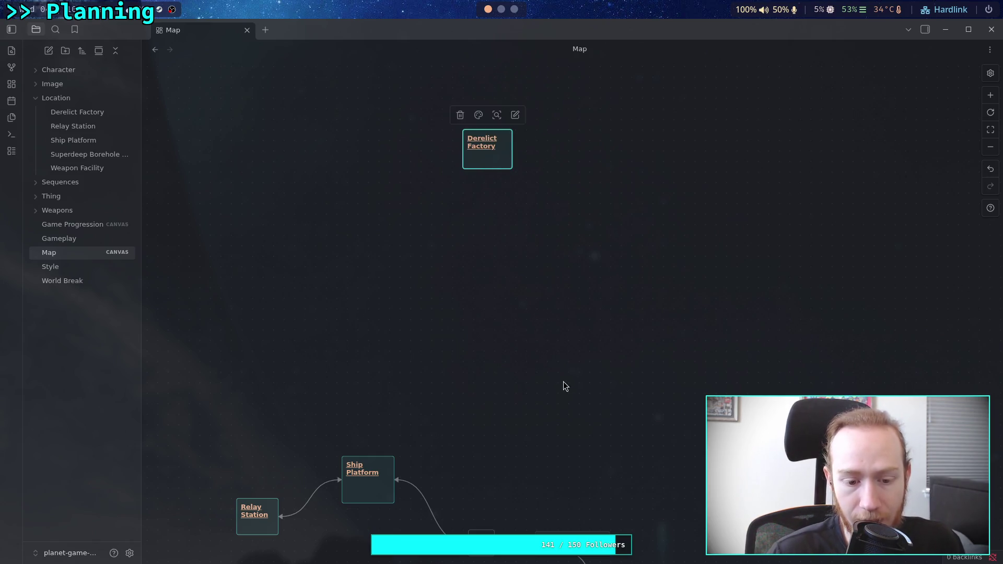
pyautogui.scroll(-3, 563, 386)
pyautogui.scroll(3, 517, 188)
# - Undo the last move, resettle Derelict Factory, and pan to show Ship Platform, SBF and Weapon Facility
pyautogui.hotkey('ctrl', 'z')
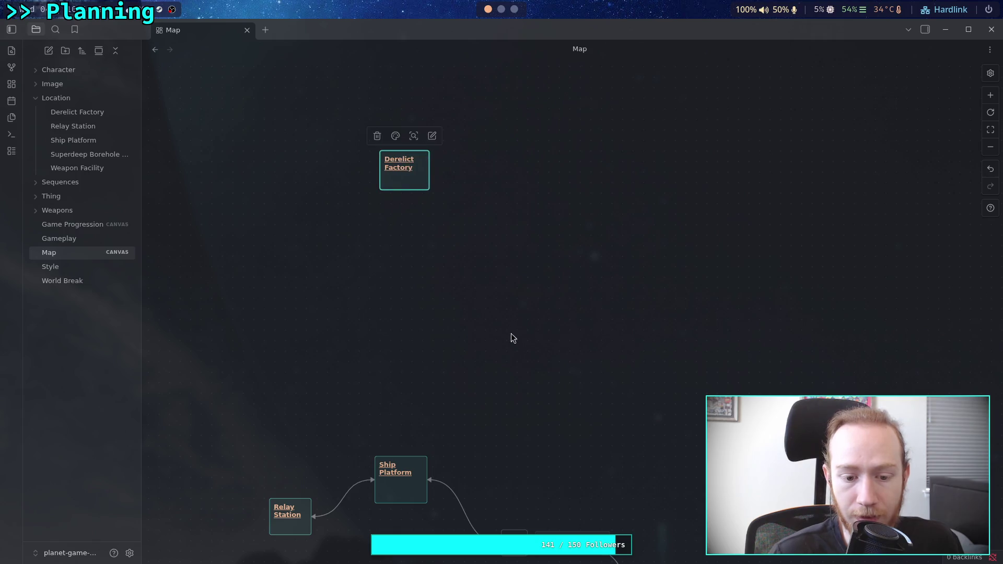
pyautogui.moveTo(511, 335); pyautogui.dragTo(511, 221)
pyautogui.scroll(3, 470, 183)
pyautogui.moveTo(420, 145); pyautogui.dragTo(489, 218)
pyautogui.moveTo(579, 284)
pyautogui.mouseDown()
pyautogui.moveTo(545, 135)
pyautogui.moveTo(582, 179)
pyautogui.moveTo(594, 150)
pyautogui.moveTo(561, 189)
pyautogui.mouseUp()
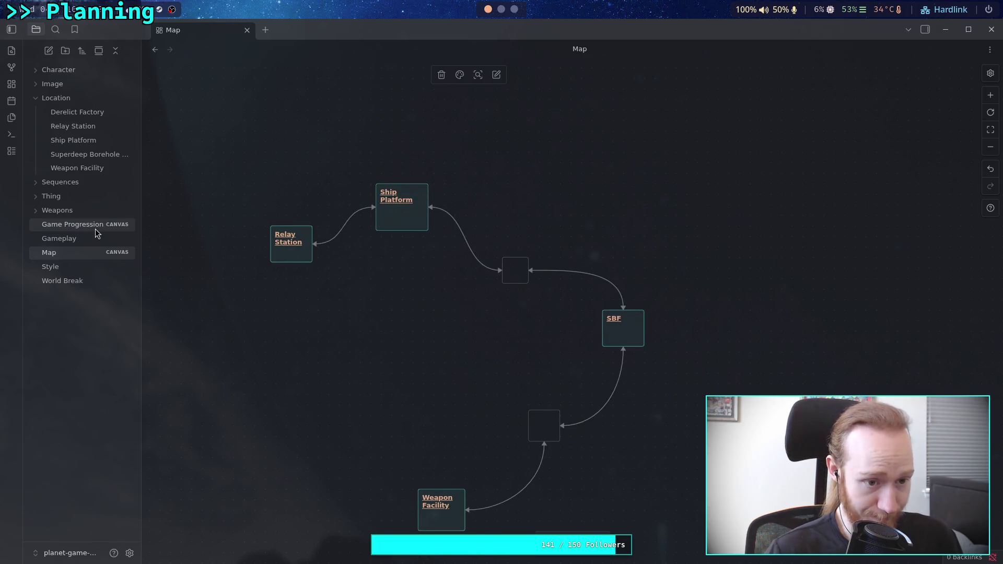
pyautogui.click(125, 228)
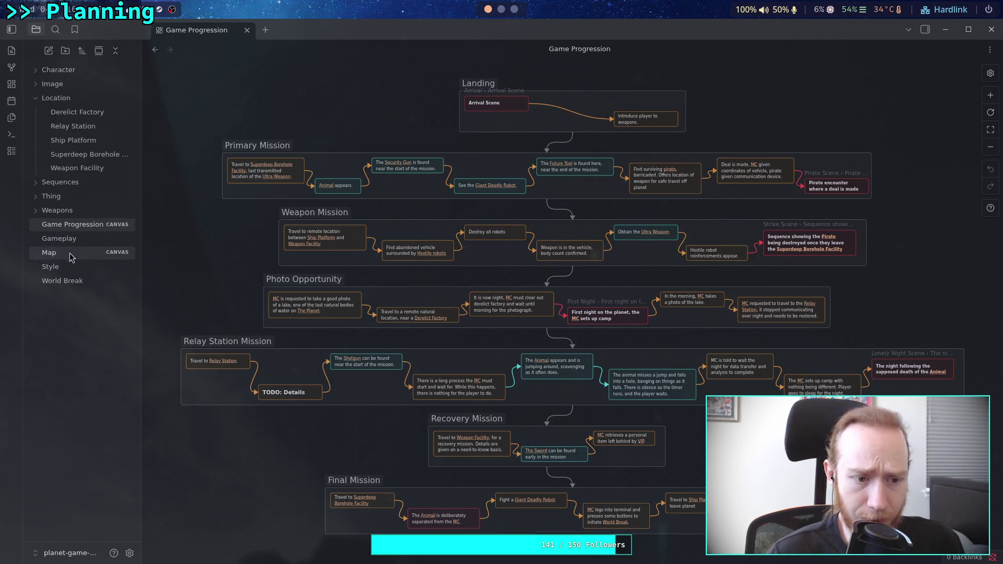
pyautogui.moveTo(71, 257)
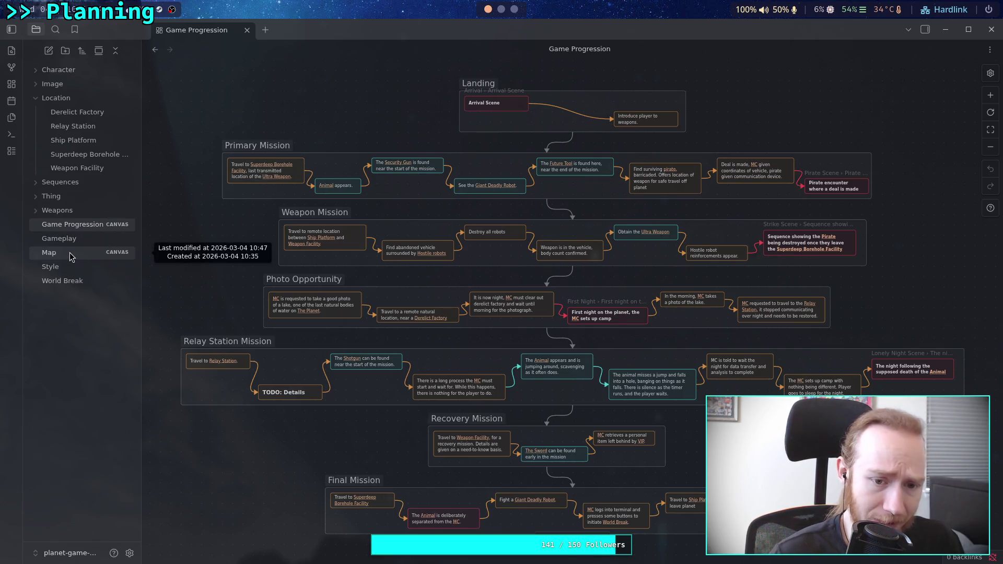
pyautogui.click(72, 256)
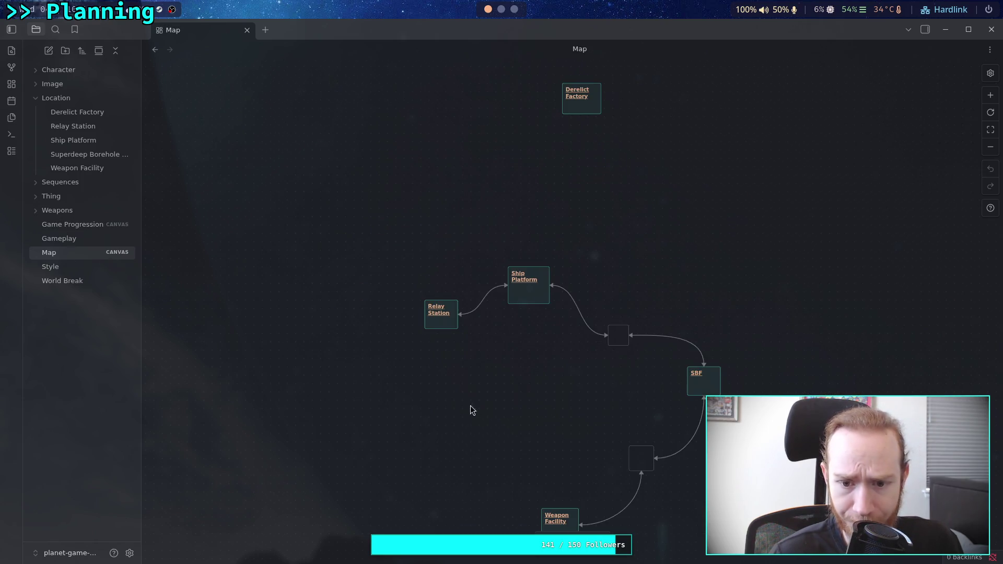
# - Move the lower empty node up-left and attach its link end to Weapon Facility's top
pyautogui.moveTo(472, 411); pyautogui.dragTo(388, 314)
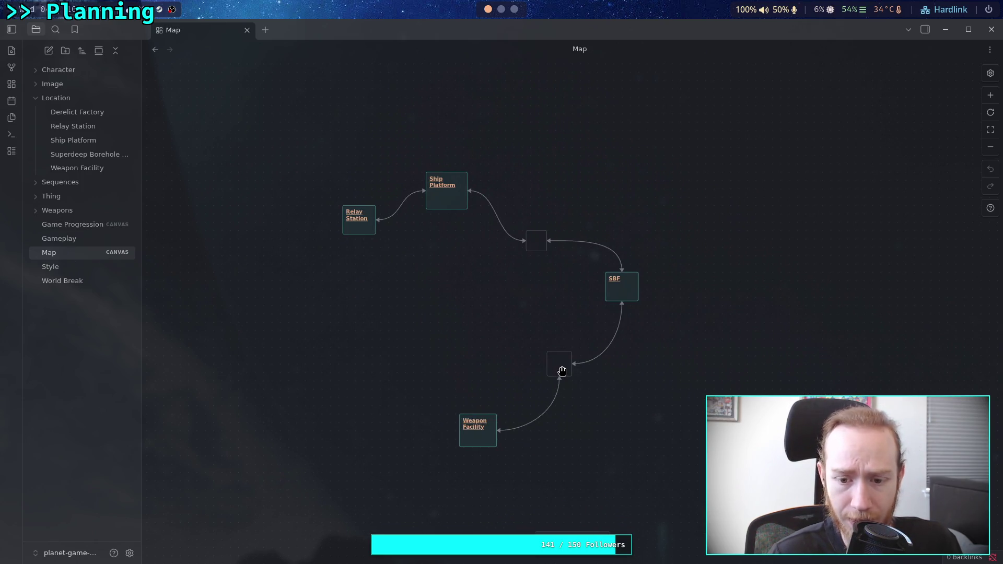
pyautogui.moveTo(562, 371)
pyautogui.mouseDown()
pyautogui.moveTo(464, 321)
pyautogui.moveTo(473, 332)
pyautogui.mouseUp()
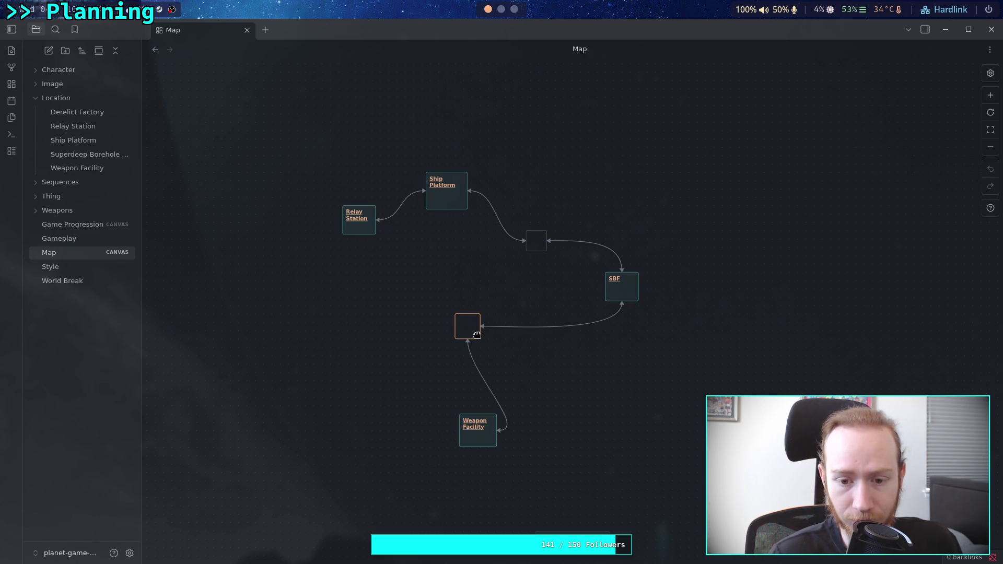
pyautogui.click(502, 431)
pyautogui.moveTo(502, 431)
pyautogui.mouseDown()
pyautogui.moveTo(510, 431)
pyautogui.moveTo(492, 409)
pyautogui.moveTo(477, 419)
pyautogui.moveTo(485, 432)
pyautogui.moveTo(454, 433)
pyautogui.mouseUp()
pyautogui.press('Escape')
# - Shift the empty node and Weapon Facility down and right into alignment
pyautogui.moveTo(468, 328); pyautogui.dragTo(485, 345)
pyautogui.scroll(2, 573, 369)
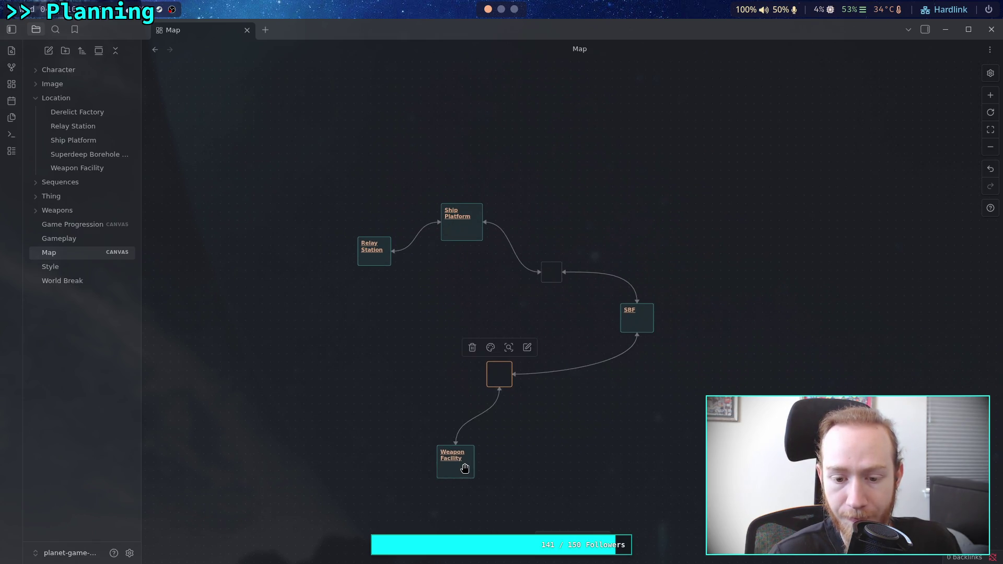
pyautogui.moveTo(464, 468); pyautogui.dragTo(489, 488)
pyautogui.scroll(-3, 528, 383)
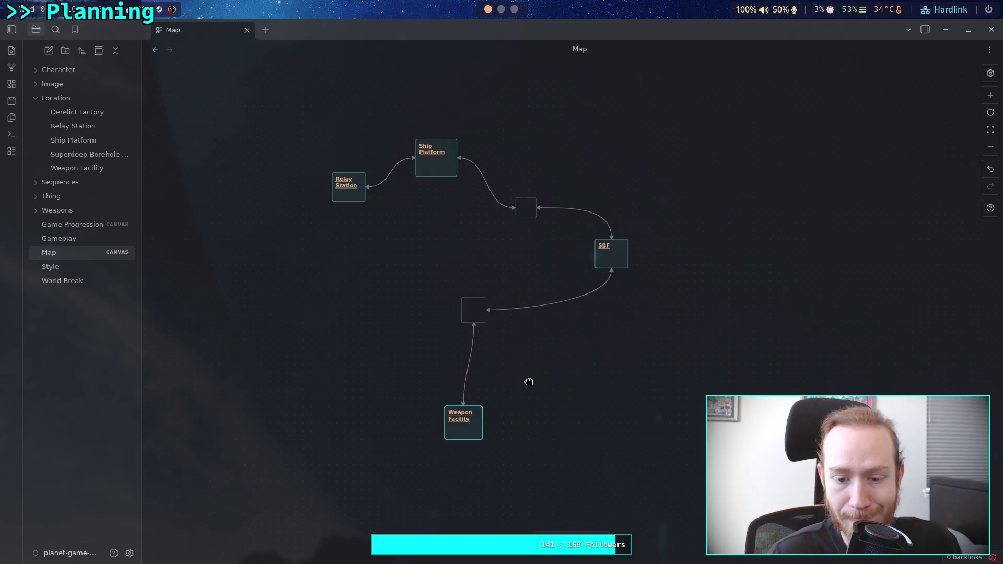
pyautogui.moveTo(463, 416); pyautogui.dragTo(477, 442)
pyautogui.moveTo(466, 308); pyautogui.dragTo(480, 321)
pyautogui.scroll(1, 516, 385)
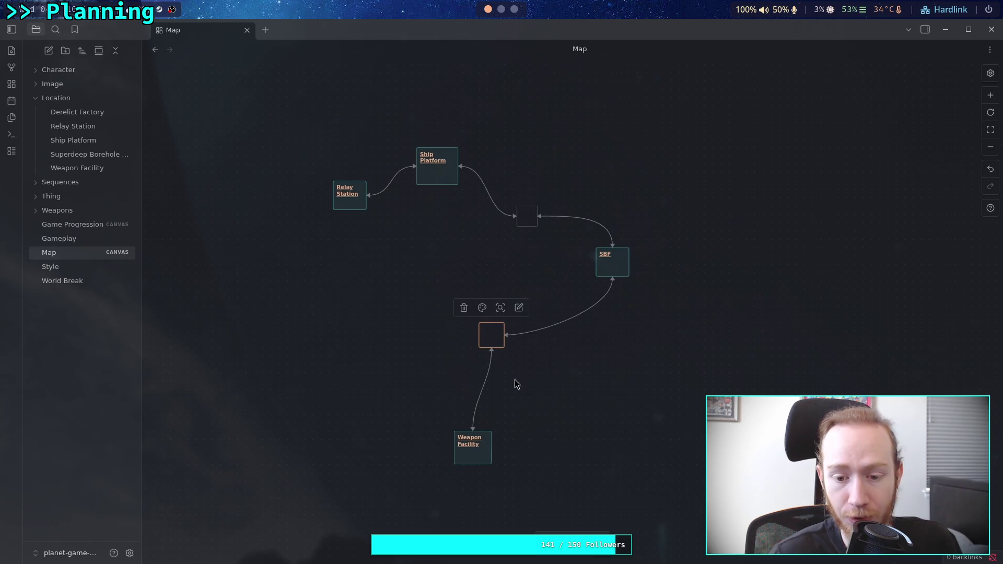
pyautogui.moveTo(479, 454); pyautogui.dragTo(479, 480)
pyautogui.moveTo(492, 340)
pyautogui.mouseDown()
pyautogui.moveTo(489, 357)
pyautogui.moveTo(529, 367)
pyautogui.moveTo(528, 353)
pyautogui.mouseUp()
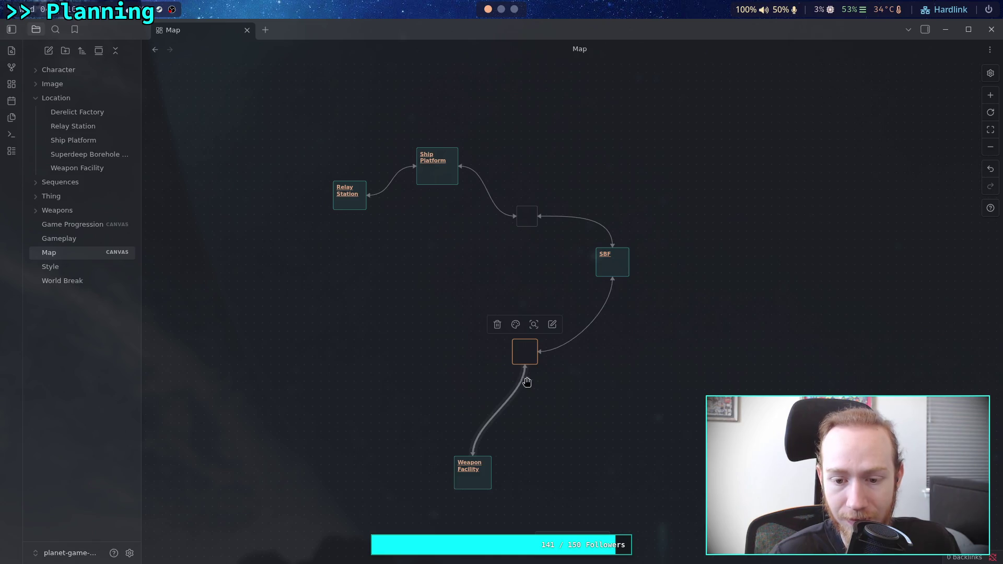
# - Place Derelict Factory below and to the left of Weapon Facility
pyautogui.scroll(2, 535, 467)
pyautogui.scroll(5, 519, 320)
pyautogui.moveTo(472, 205); pyautogui.dragTo(392, 502)
pyautogui.scroll(-5, 476, 269)
pyautogui.scroll(-5, 475, 269)
pyautogui.moveTo(450, 228)
pyautogui.mouseDown()
pyautogui.moveTo(383, 431)
pyautogui.moveTo(452, 489)
pyautogui.moveTo(385, 465)
pyautogui.moveTo(370, 415)
pyautogui.moveTo(368, 440)
pyautogui.mouseUp()
pyautogui.click(412, 427)
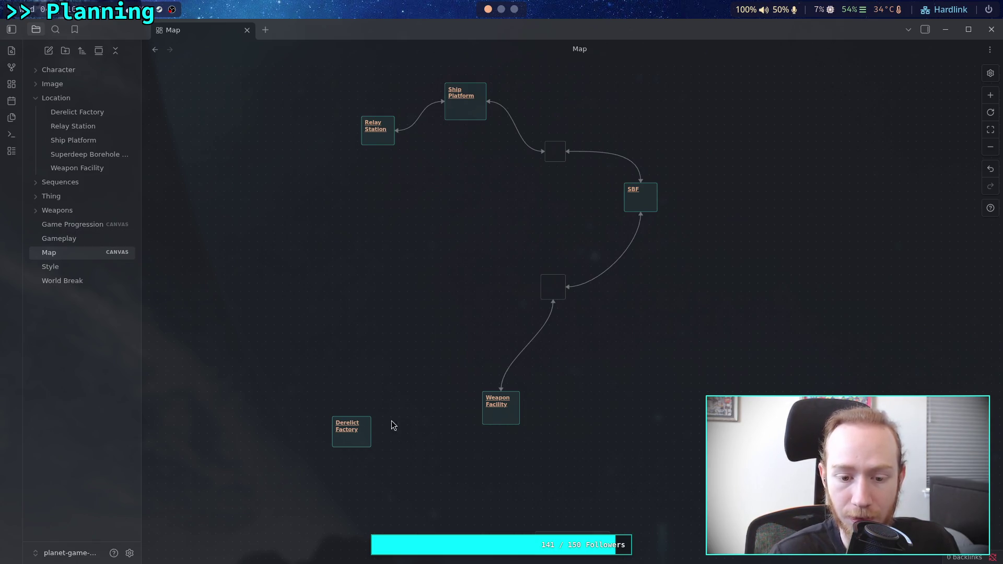
# - Nudge Weapon Facility up-left then slightly right, and Derelict Factory down-left
pyautogui.moveTo(501, 421); pyautogui.dragTo(460, 388)
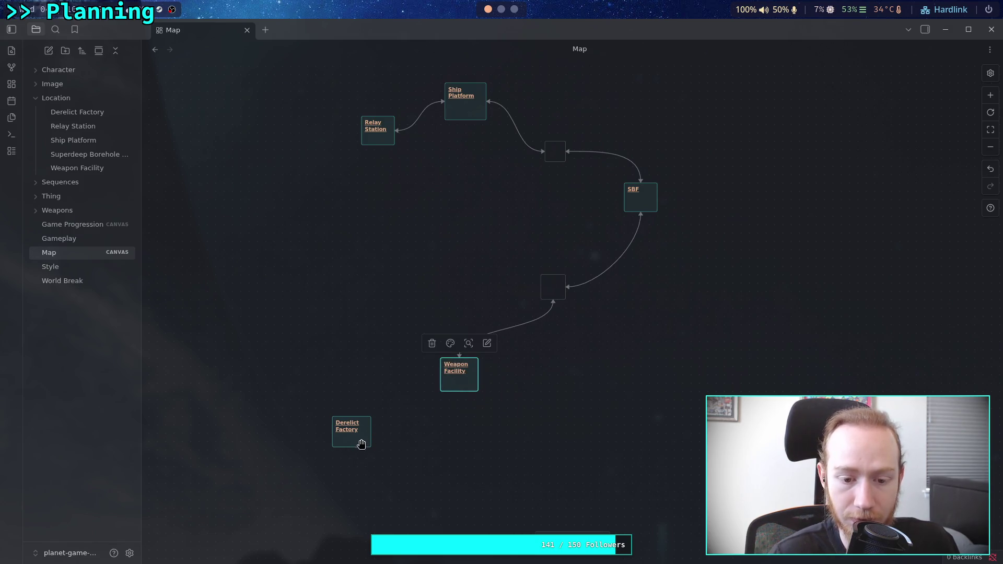
pyautogui.moveTo(361, 444)
pyautogui.mouseDown()
pyautogui.moveTo(604, 466)
pyautogui.moveTo(353, 442)
pyautogui.moveTo(347, 450)
pyautogui.mouseUp()
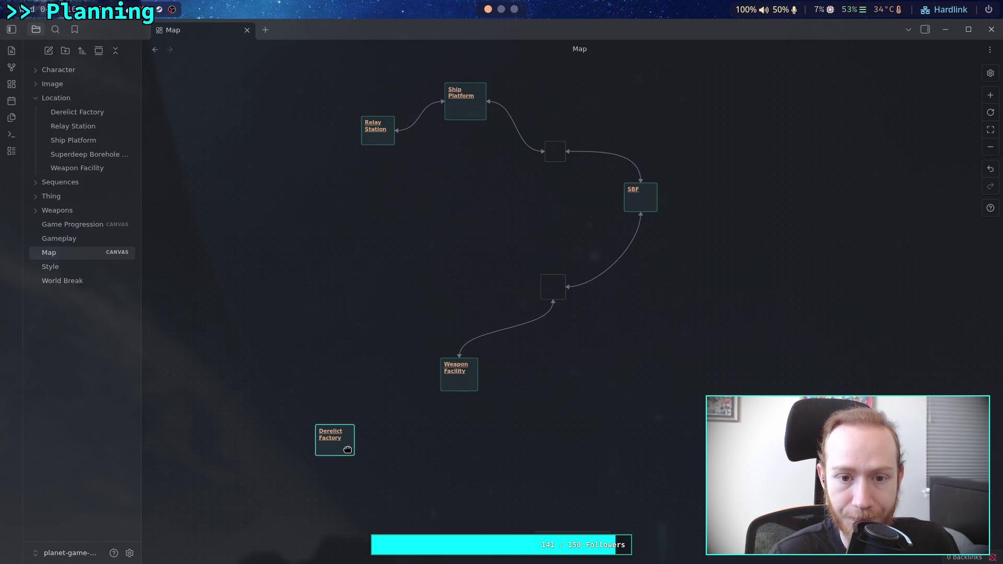
pyautogui.scroll(2, 399, 378)
pyautogui.scroll(-2, 358, 246)
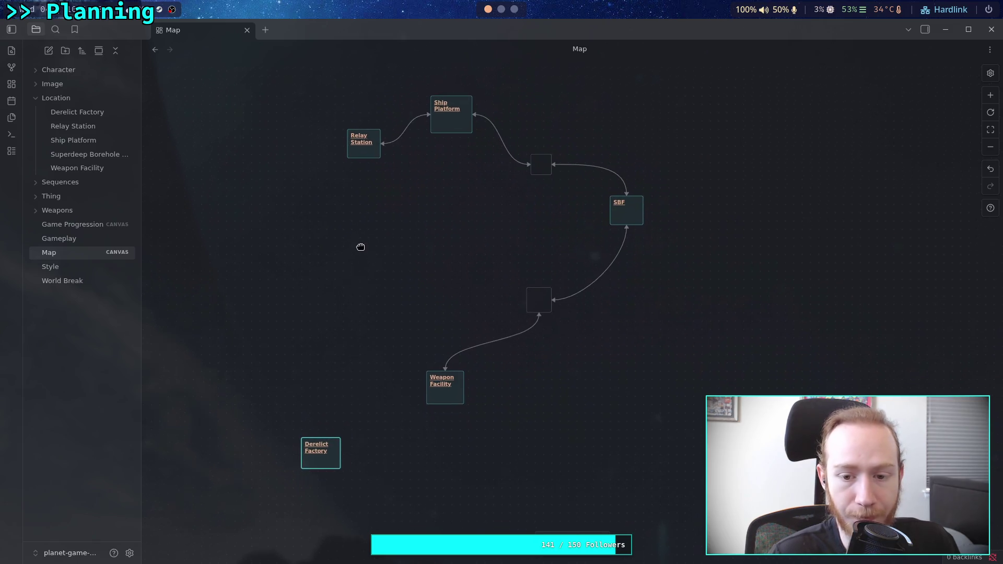
pyautogui.click(373, 437)
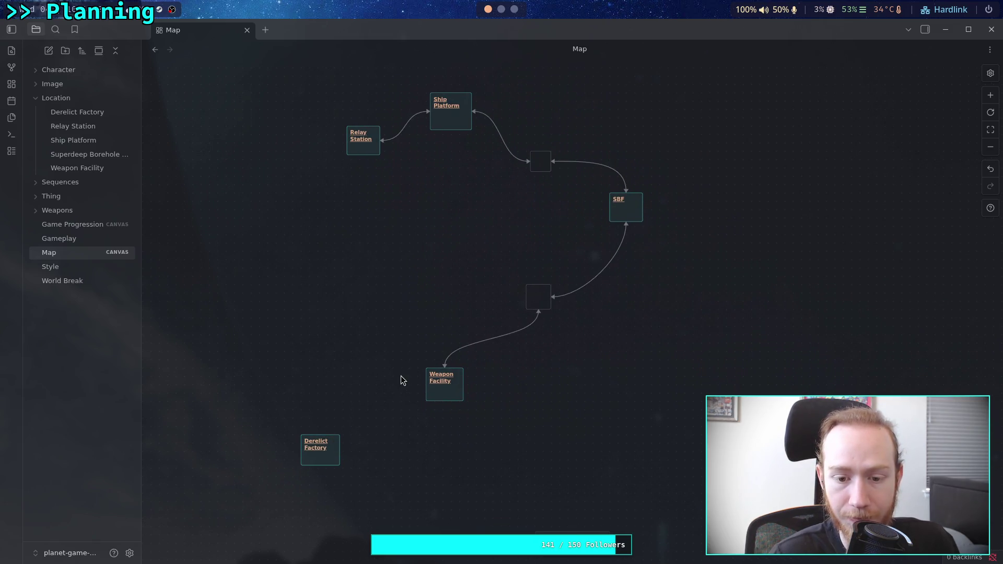
pyautogui.moveTo(538, 298); pyautogui.dragTo(555, 306)
pyautogui.moveTo(454, 398); pyautogui.dragTo(472, 401)
pyautogui.click(464, 360)
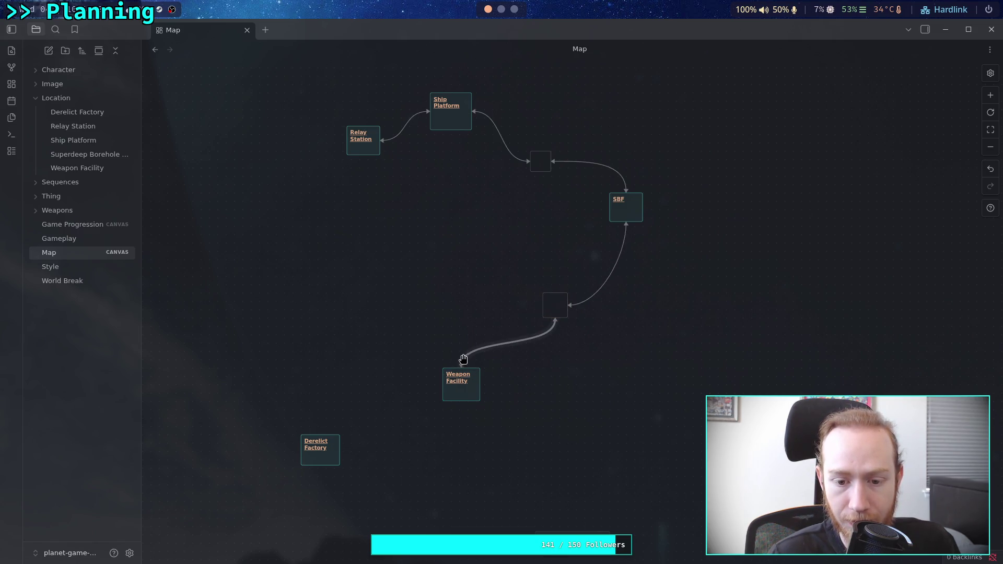
# - Reattach the link to Weapon Facility's right side and reposition the empty waypoint node
pyautogui.moveTo(463, 362)
pyautogui.mouseDown()
pyautogui.moveTo(475, 385)
pyautogui.moveTo(467, 388)
pyautogui.mouseUp()
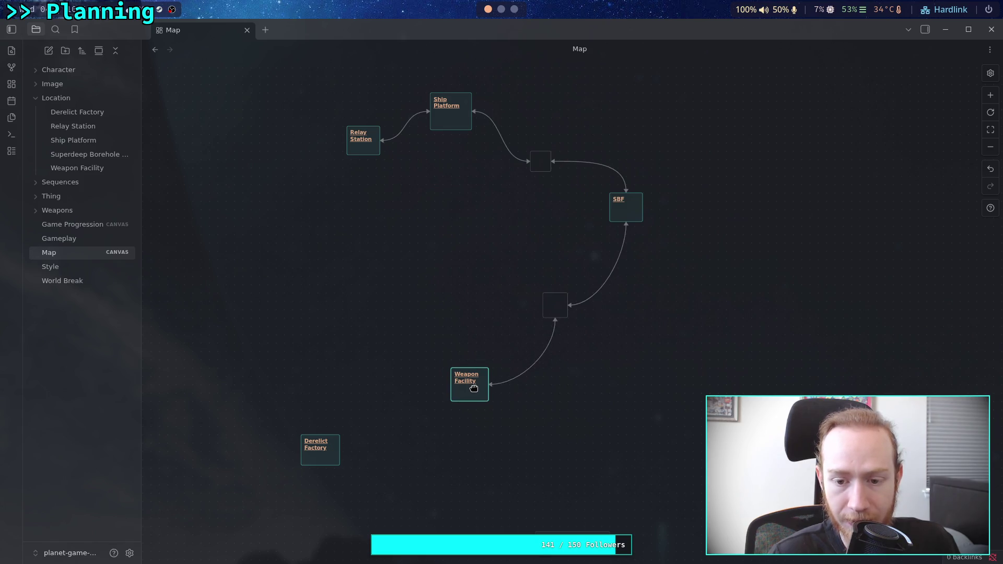
pyautogui.moveTo(553, 308); pyautogui.dragTo(560, 300)
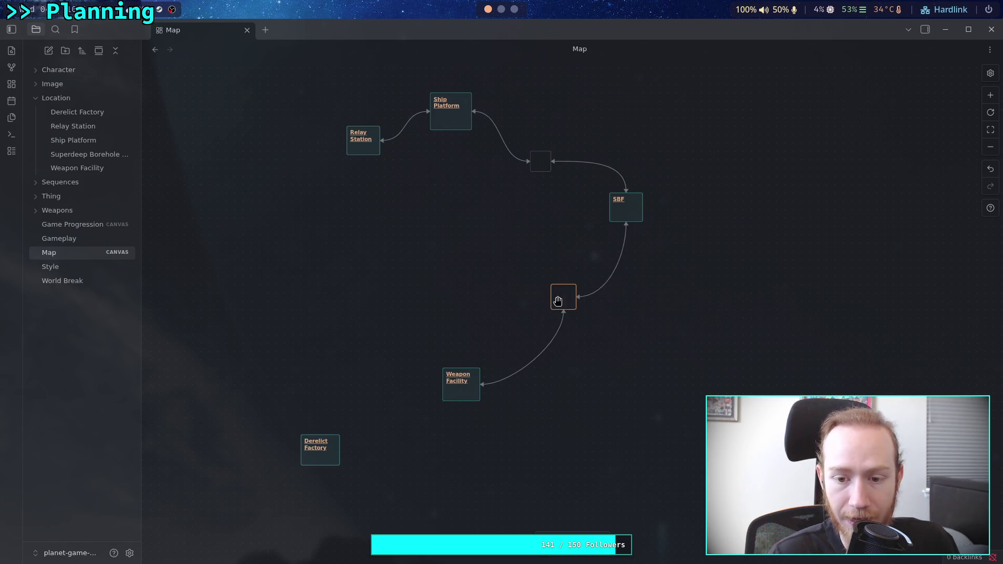
pyautogui.moveTo(491, 246); pyautogui.dragTo(566, 336)
pyautogui.moveTo(459, 243); pyautogui.dragTo(649, 363)
pyautogui.click(469, 254)
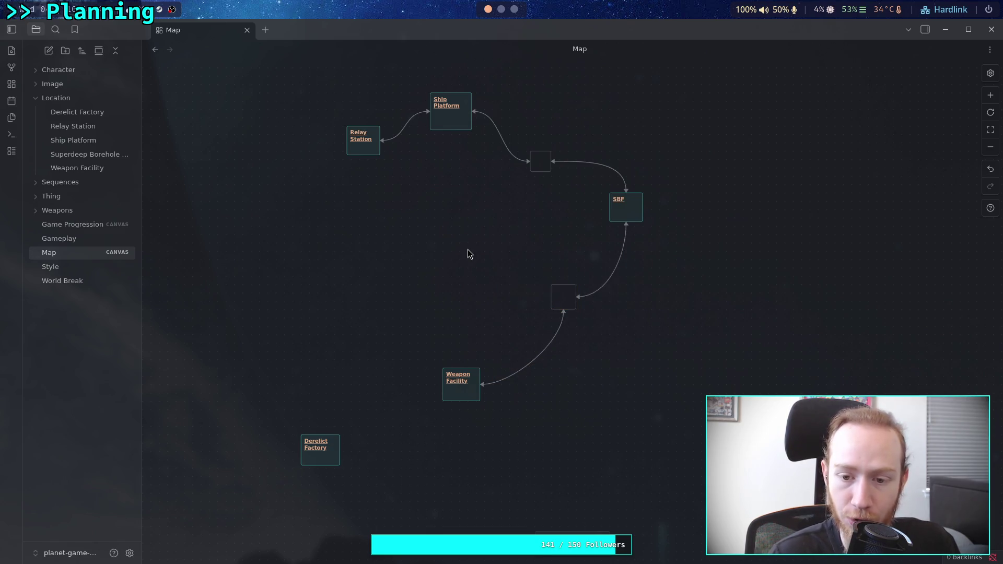
pyautogui.moveTo(525, 274); pyautogui.dragTo(611, 357)
pyautogui.click(630, 357)
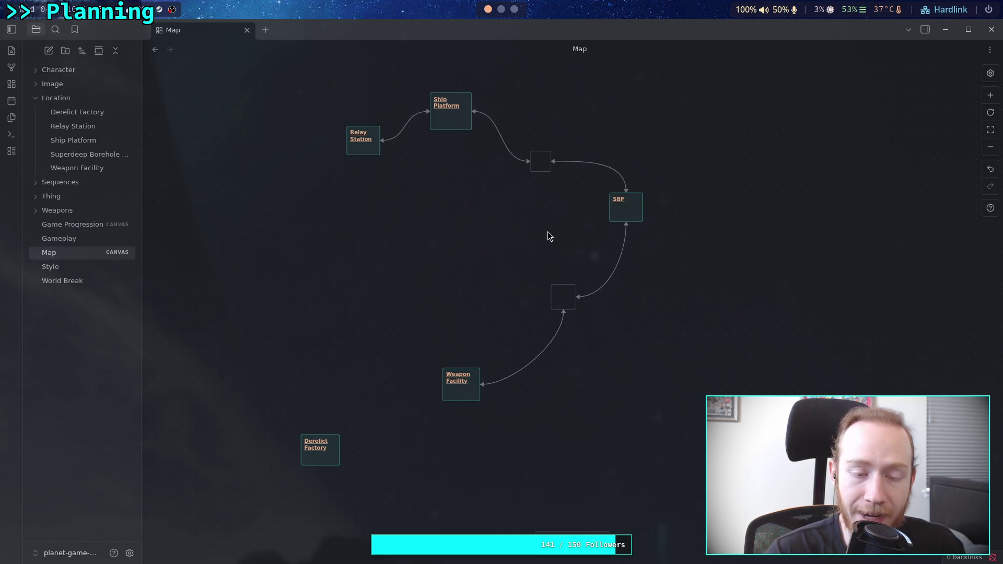
pyautogui.moveTo(509, 209); pyautogui.dragTo(563, 116)
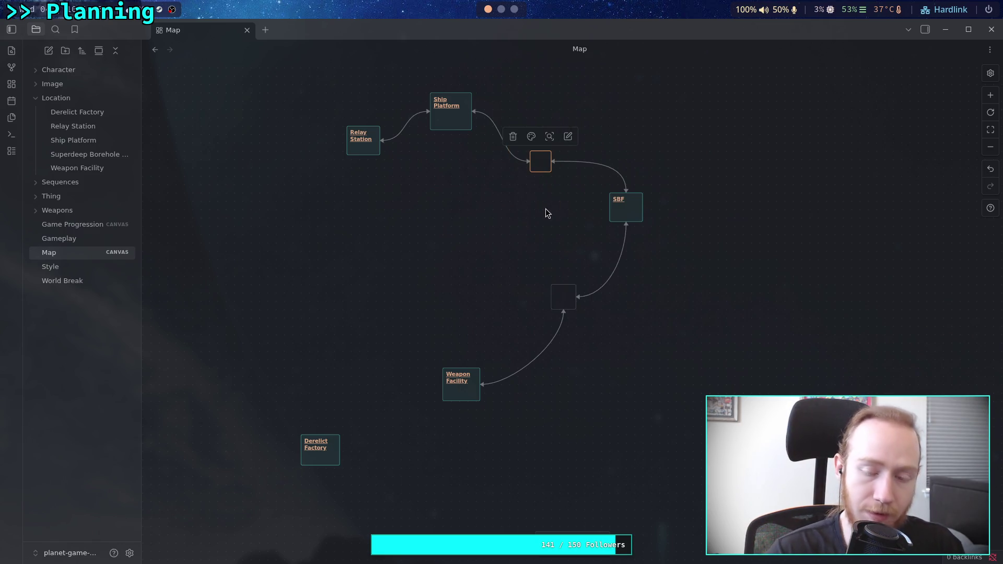
# - Delete both empty waypoint nodes along with their links
pyautogui.press('Delete')
pyautogui.moveTo(537, 347); pyautogui.dragTo(594, 272)
pyautogui.press('Delete')
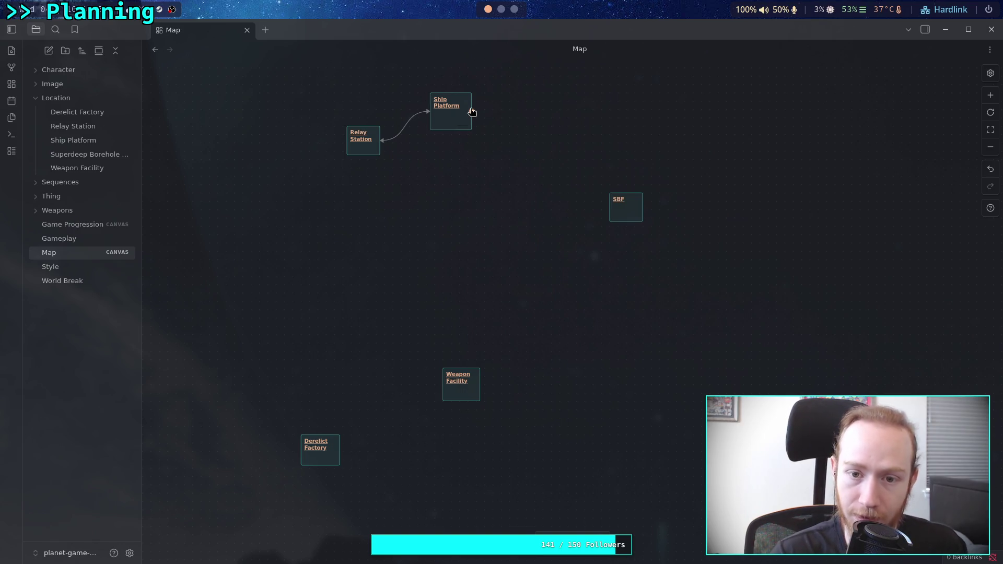
# - Connect Ship Platform to SBF and SBF to Weapon Facility with two-way arrows
pyautogui.moveTo(470, 108); pyautogui.dragTo(627, 194)
pyautogui.click(544, 135)
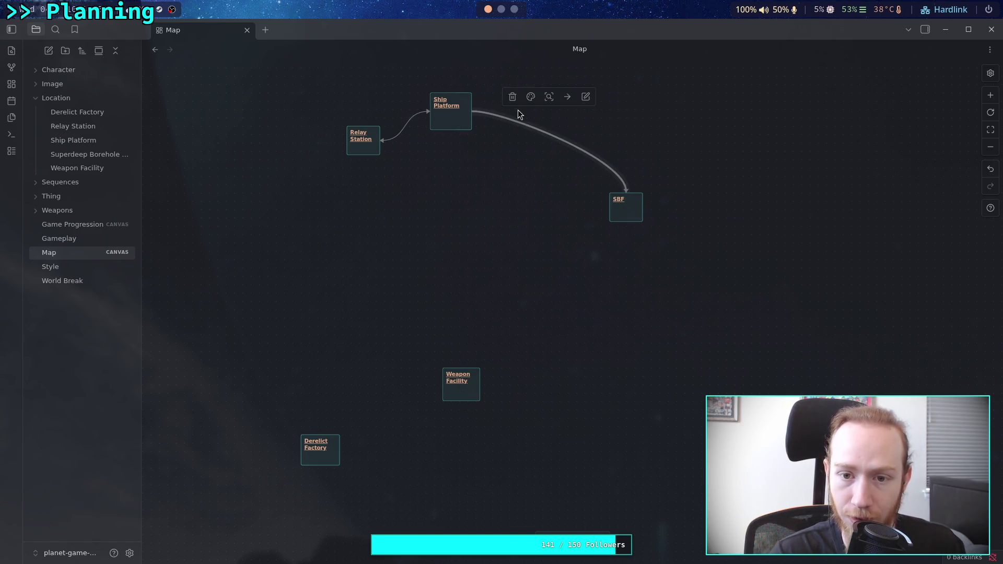
pyautogui.click(568, 97)
pyautogui.click(591, 138)
pyautogui.click(579, 236)
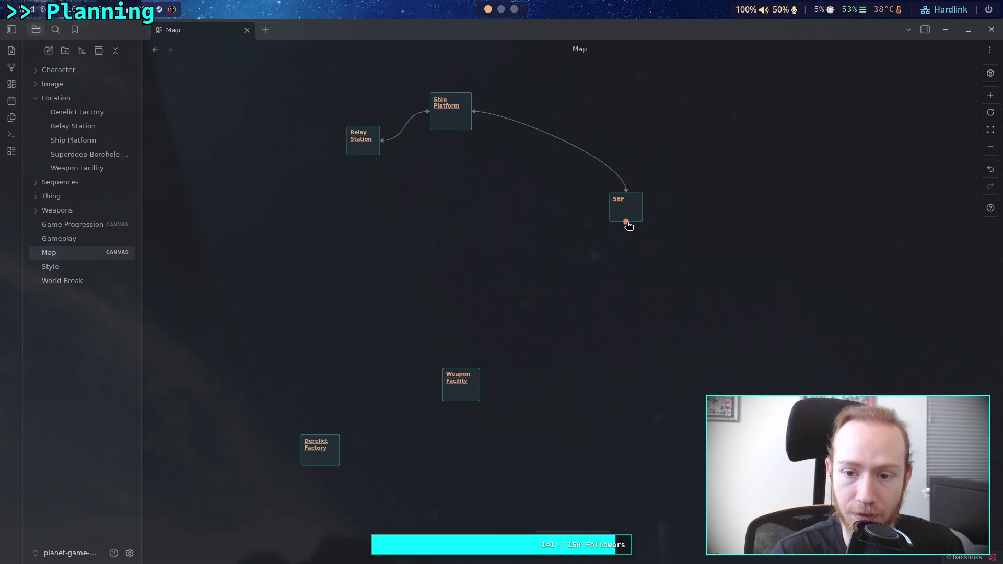
pyautogui.moveTo(626, 223); pyautogui.dragTo(481, 396)
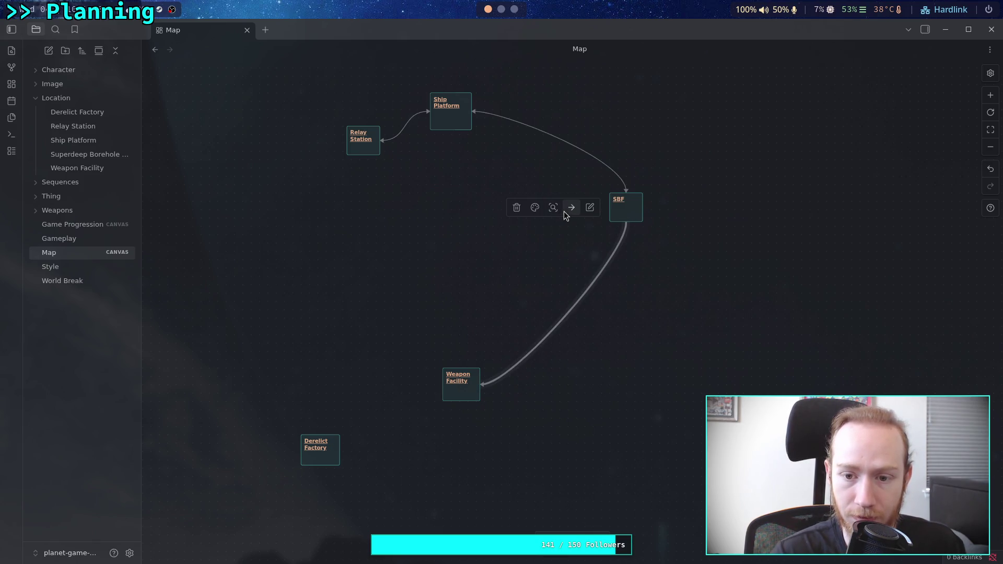
pyautogui.click(571, 209)
pyautogui.click(590, 244)
# - Rearrange SBF, Weapon Facility and Derelict Factory cards into a tidier layout
pyautogui.moveTo(467, 397); pyautogui.dragTo(501, 339)
pyautogui.moveTo(632, 216); pyautogui.dragTo(558, 190)
pyautogui.moveTo(496, 336); pyautogui.dragTo(479, 277)
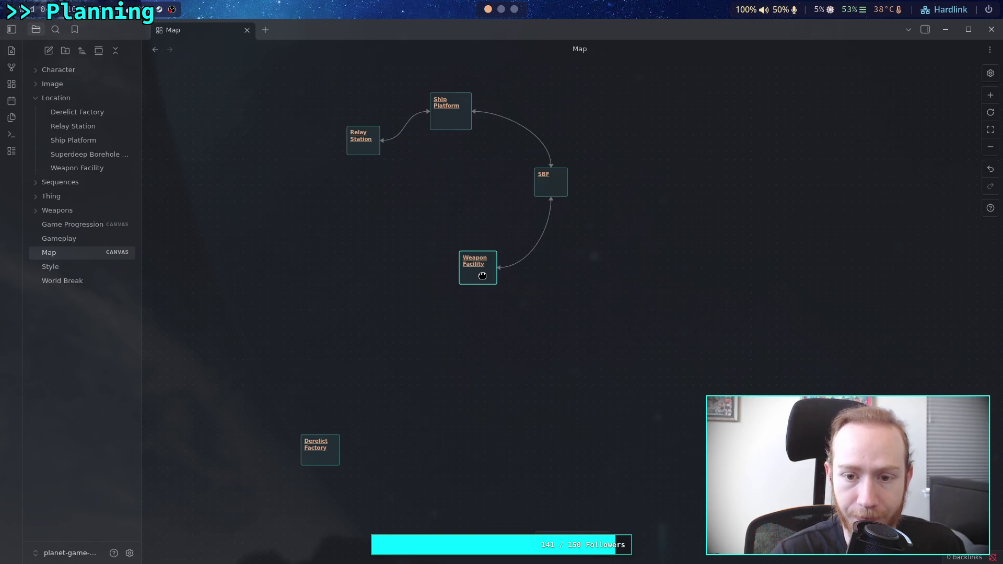
pyautogui.scroll(3, 606, 318)
pyautogui.moveTo(566, 253)
pyautogui.mouseDown()
pyautogui.moveTo(562, 236)
pyautogui.moveTo(557, 246)
pyautogui.mouseUp()
pyautogui.moveTo(488, 340)
pyautogui.mouseDown()
pyautogui.moveTo(479, 348)
pyautogui.moveTo(479, 331)
pyautogui.mouseUp()
pyautogui.moveTo(338, 533)
pyautogui.mouseDown()
pyautogui.moveTo(453, 425)
pyautogui.moveTo(379, 409)
pyautogui.mouseUp()
pyautogui.click(435, 311)
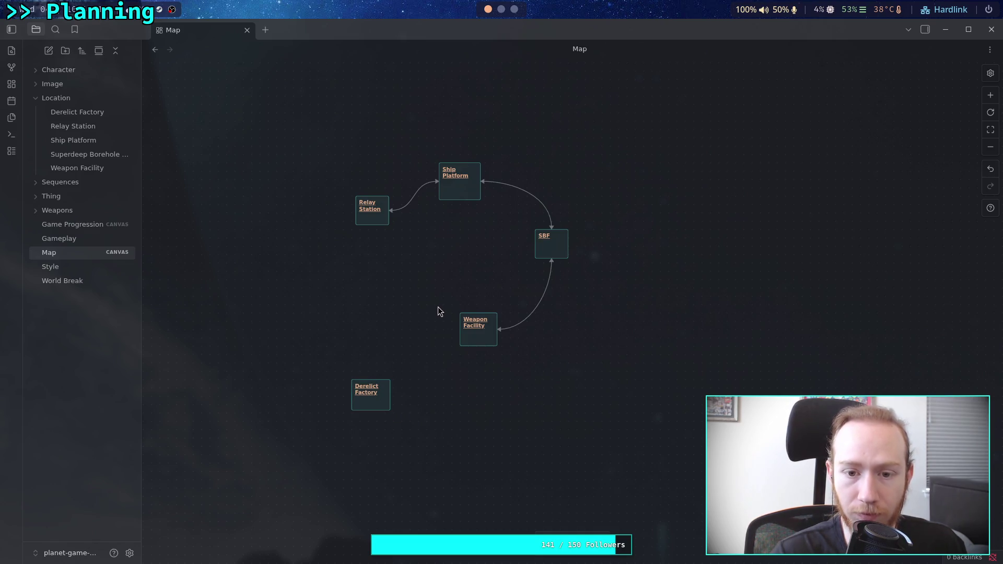
pyautogui.moveTo(479, 324); pyautogui.dragTo(472, 333)
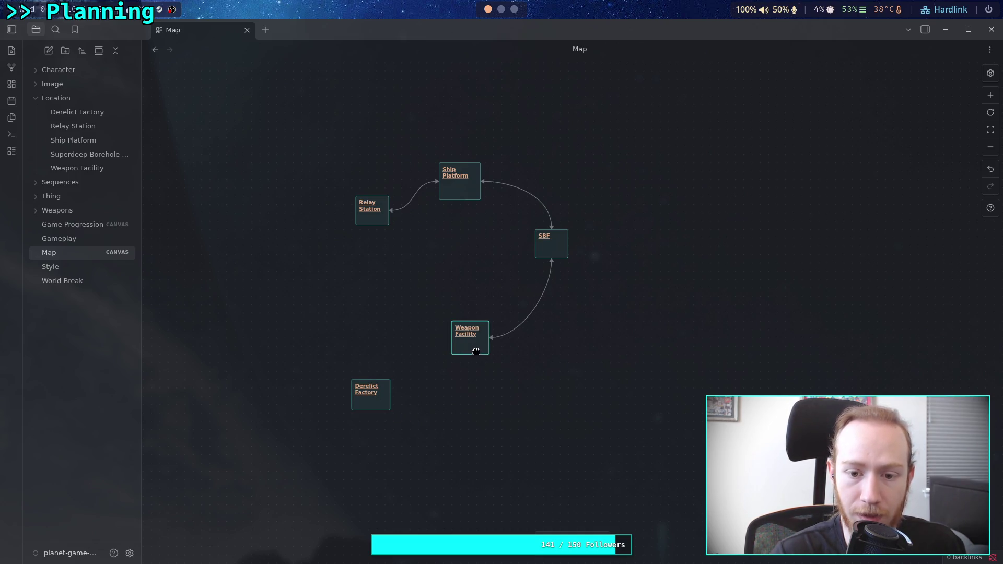
# - Delete an accidentally added empty card and nudge Derelict Factory up and left
pyautogui.doubleClick(446, 255)
pyautogui.click(430, 263)
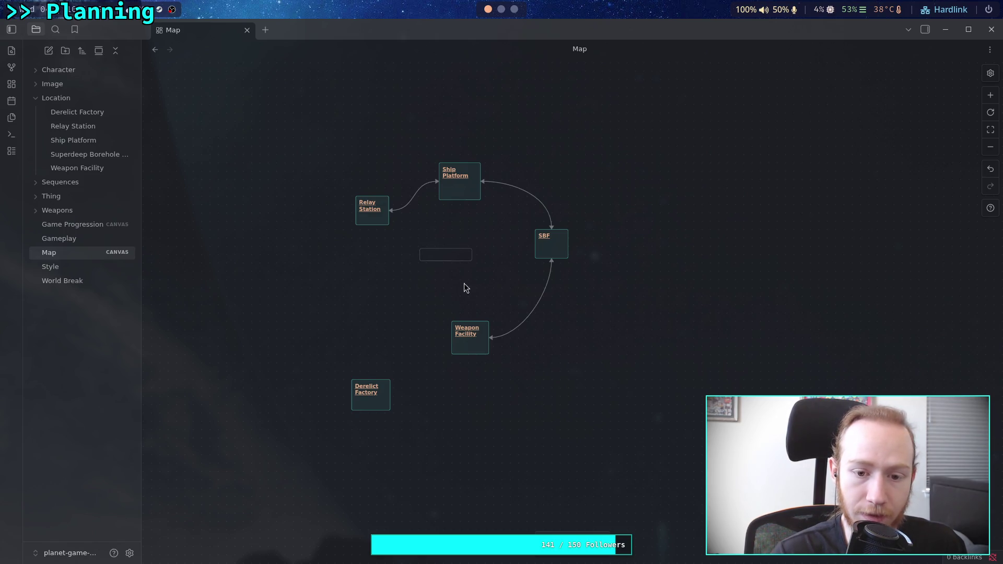
pyautogui.click(466, 256)
pyautogui.press('Delete')
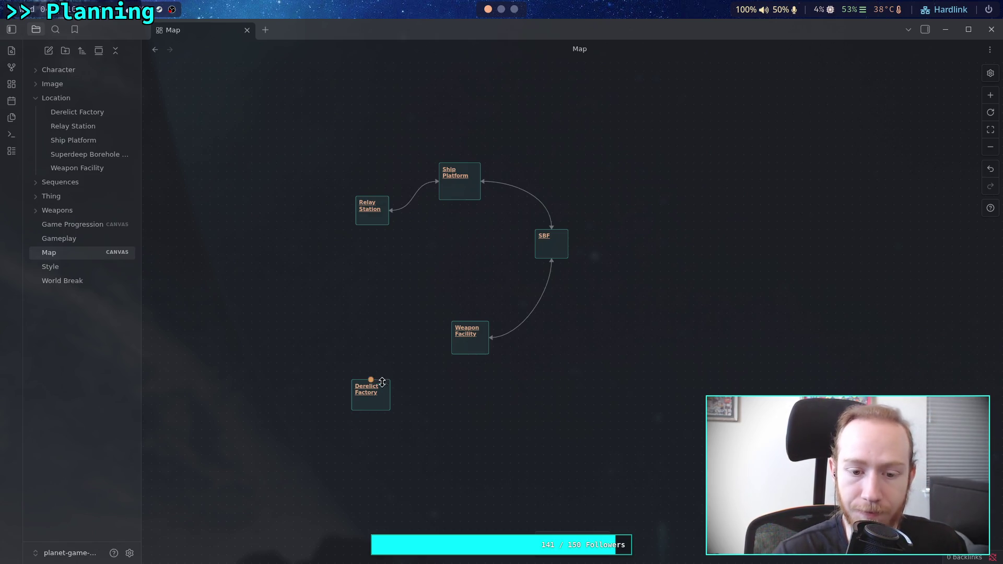
pyautogui.moveTo(365, 405)
pyautogui.mouseDown()
pyautogui.moveTo(393, 416)
pyautogui.moveTo(373, 414)
pyautogui.moveTo(368, 351)
pyautogui.moveTo(379, 360)
pyautogui.moveTo(379, 344)
pyautogui.mouseUp()
pyautogui.click(286, 319)
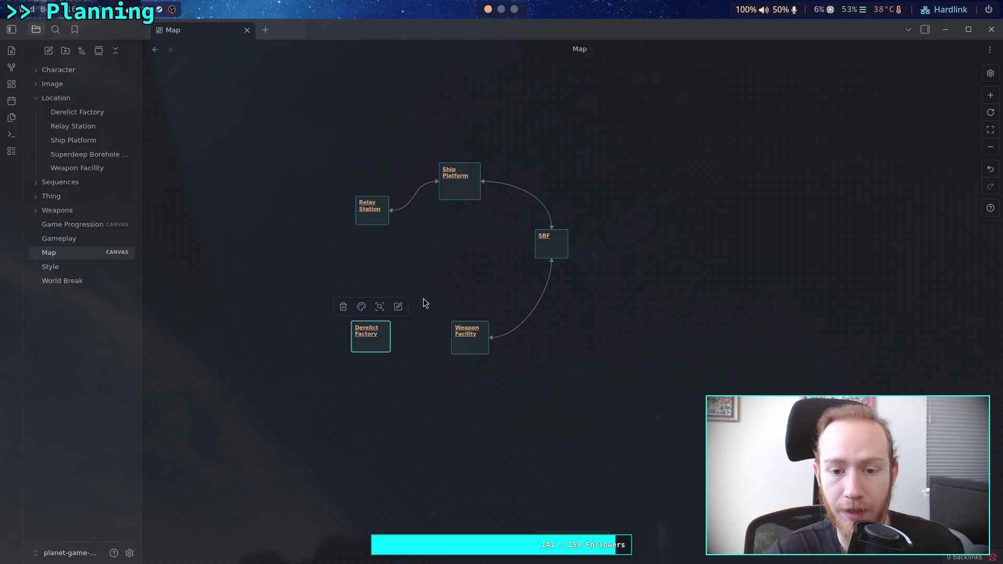
# - Move Relay Station above Ship Platform, linking to Ship Platform's top side
pyautogui.moveTo(467, 277); pyautogui.dragTo(440, 391)
pyautogui.moveTo(371, 175)
pyautogui.mouseDown()
pyautogui.moveTo(412, 188)
pyautogui.moveTo(427, 408)
pyautogui.mouseUp()
pyautogui.click(427, 408)
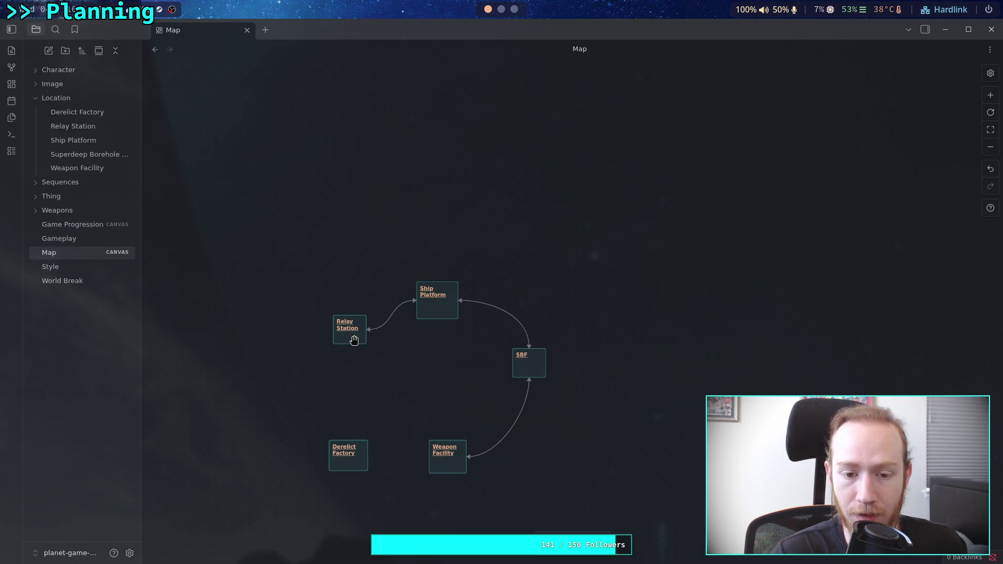
pyautogui.moveTo(354, 340); pyautogui.dragTo(392, 223)
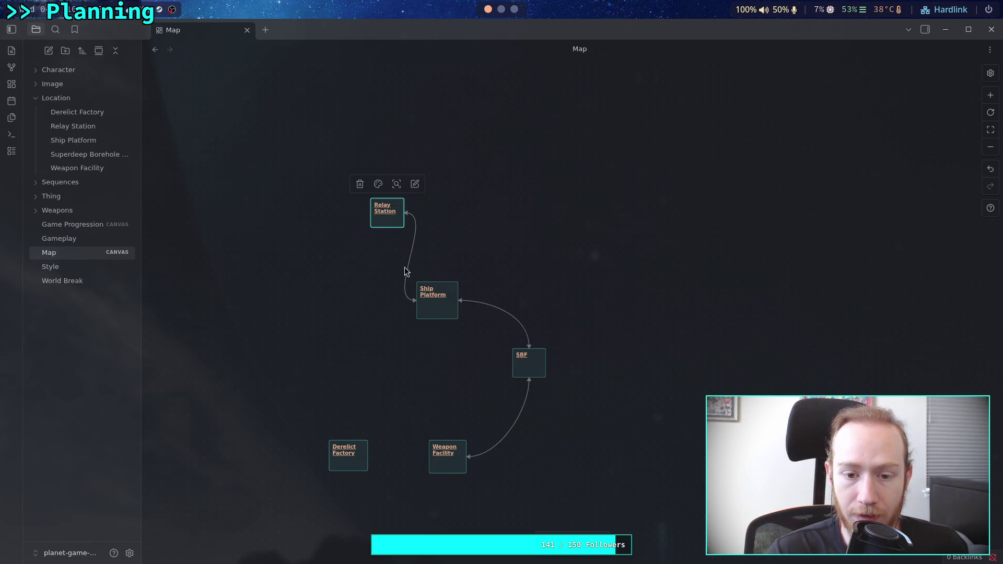
pyautogui.moveTo(409, 306)
pyautogui.mouseDown()
pyautogui.moveTo(427, 256)
pyautogui.moveTo(441, 288)
pyautogui.mouseUp()
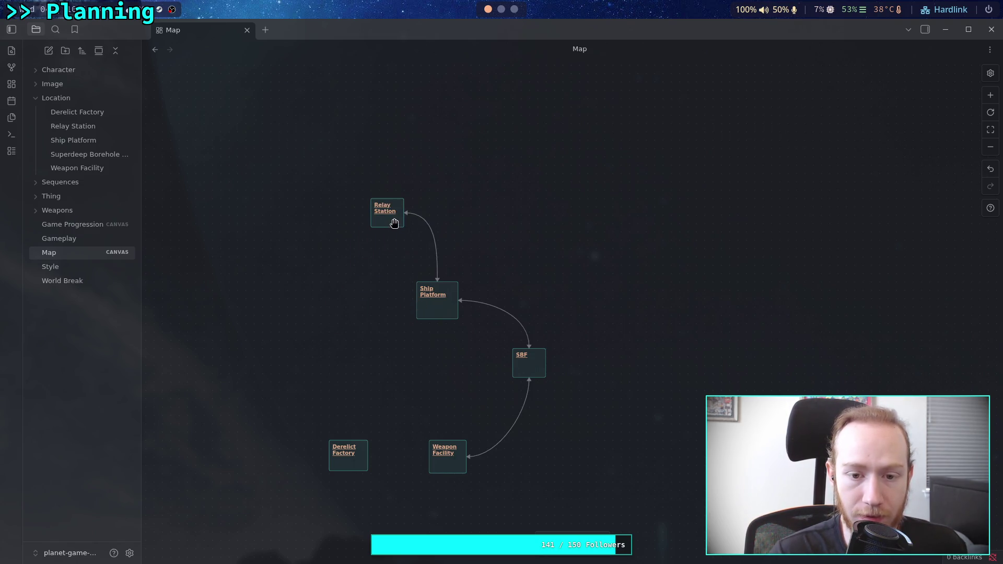
pyautogui.moveTo(397, 223); pyautogui.dragTo(381, 247)
pyautogui.moveTo(371, 364); pyautogui.dragTo(380, 321)
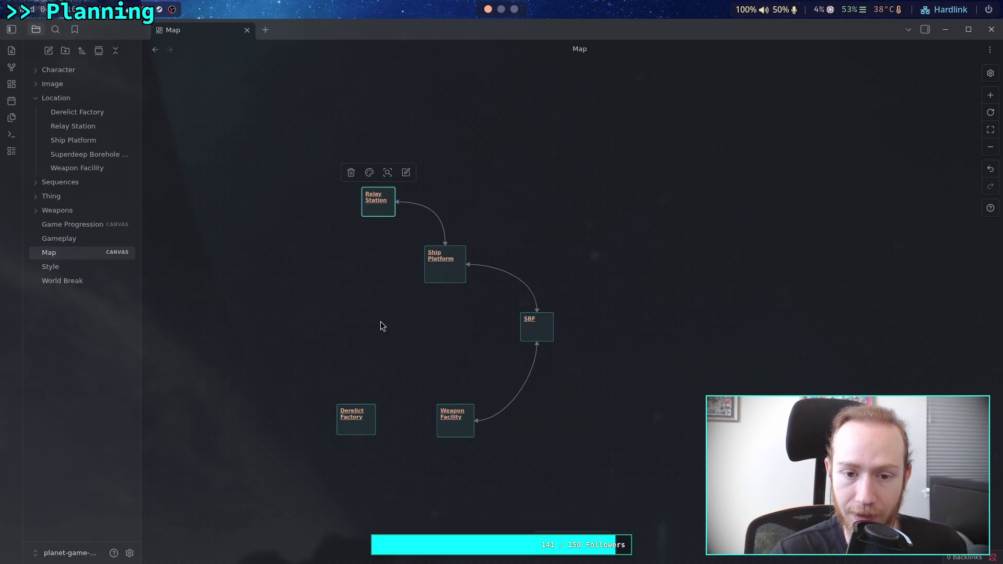
pyautogui.click(369, 321)
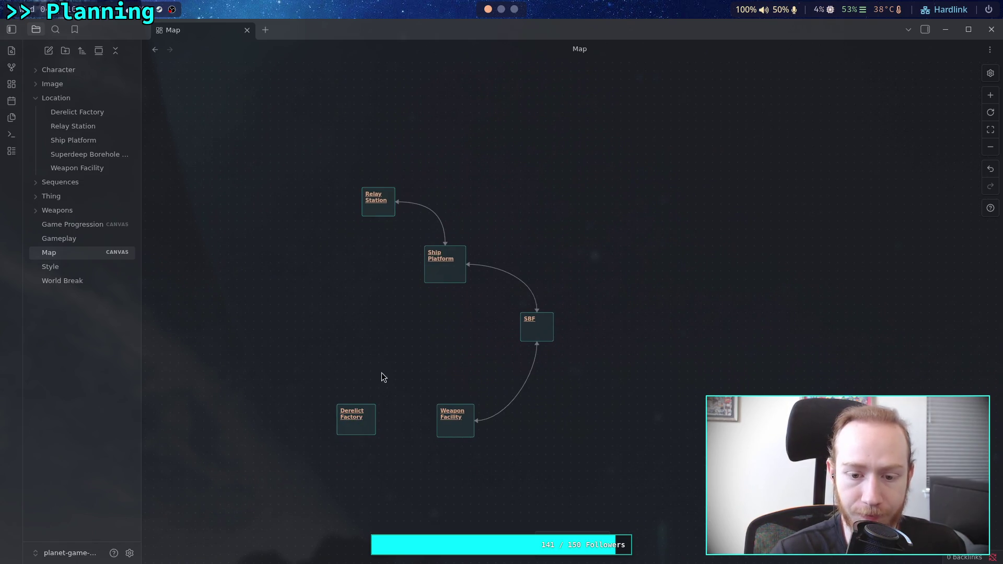
# - Discard a stray empty card, drop Derelict Factory lower left, and open Game Progression
pyautogui.doubleClick(383, 340)
pyautogui.click(371, 343)
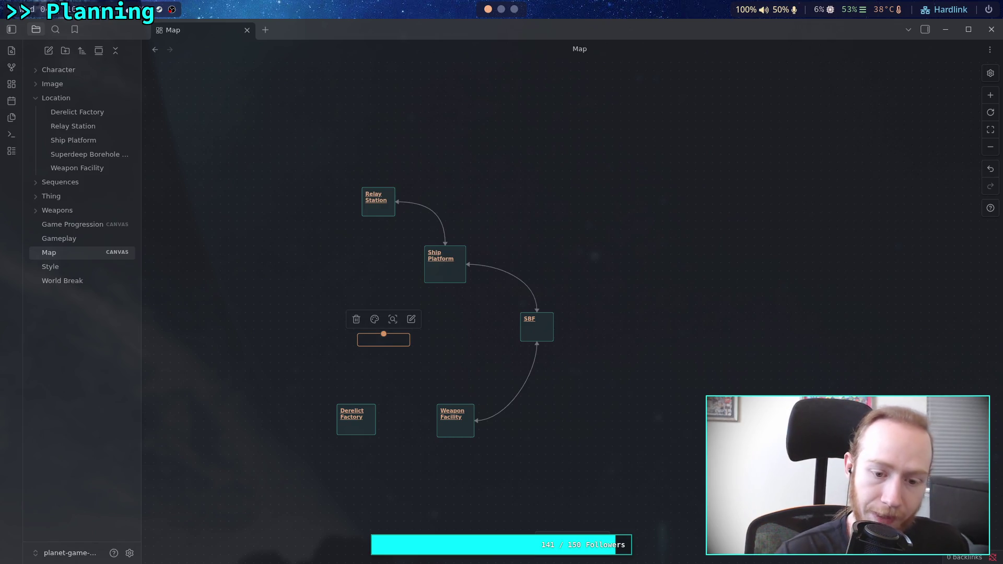
pyautogui.click(365, 445)
pyautogui.moveTo(358, 425)
pyautogui.mouseDown()
pyautogui.moveTo(416, 337)
pyautogui.moveTo(367, 369)
pyautogui.moveTo(342, 451)
pyautogui.mouseUp()
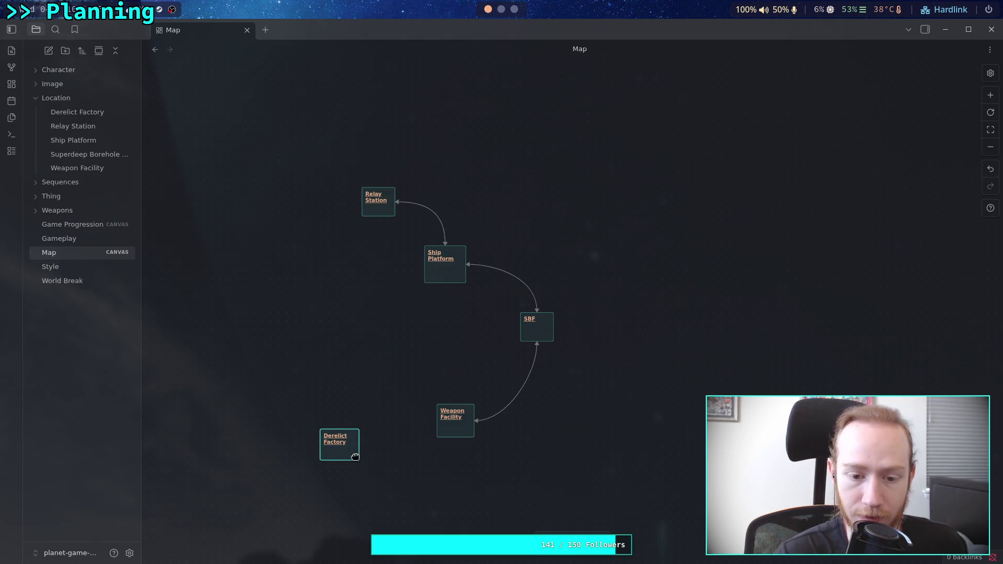
pyautogui.click(74, 224)
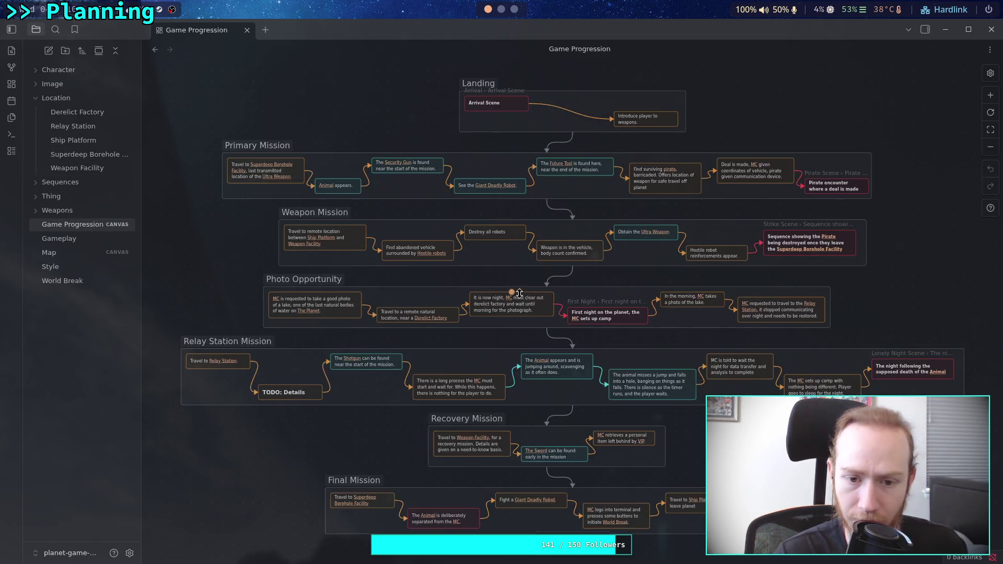
# - Turn 'remote location' in the Travel card into a [[Wreakage| wiki link
pyautogui.scroll(3, 419, 302)
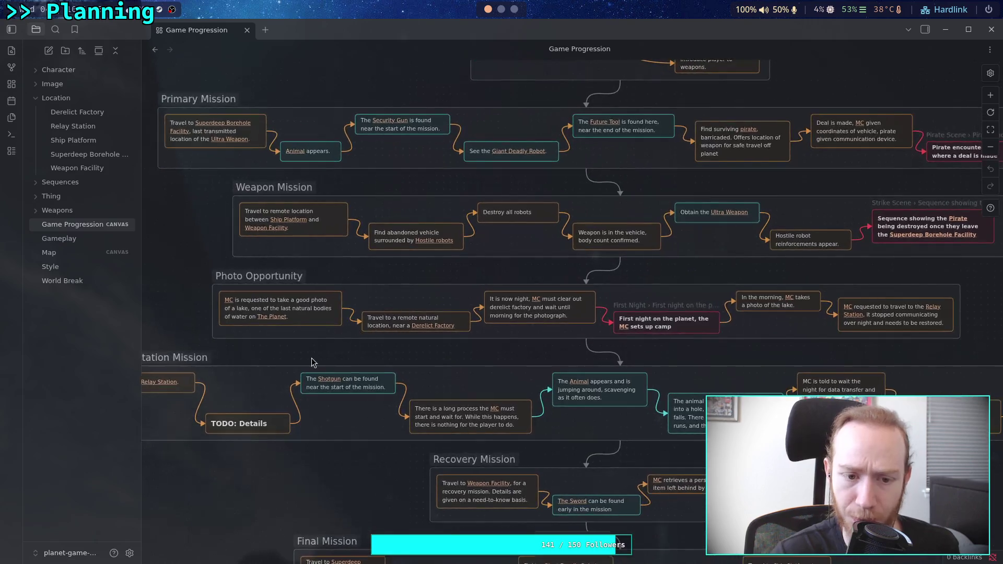
pyautogui.hscroll(-1, 355, 365)
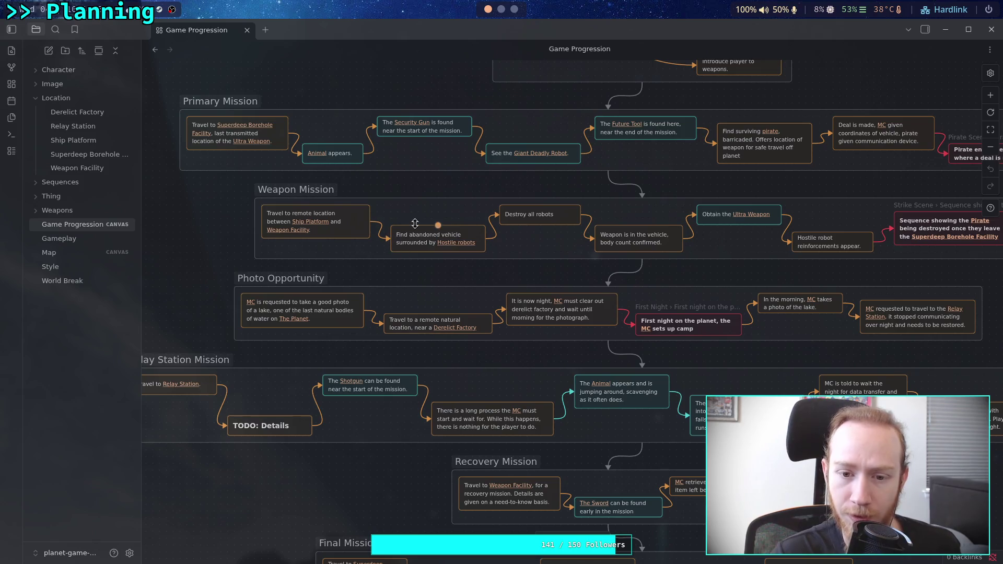
pyautogui.click(274, 214)
pyautogui.doubleClick(282, 213)
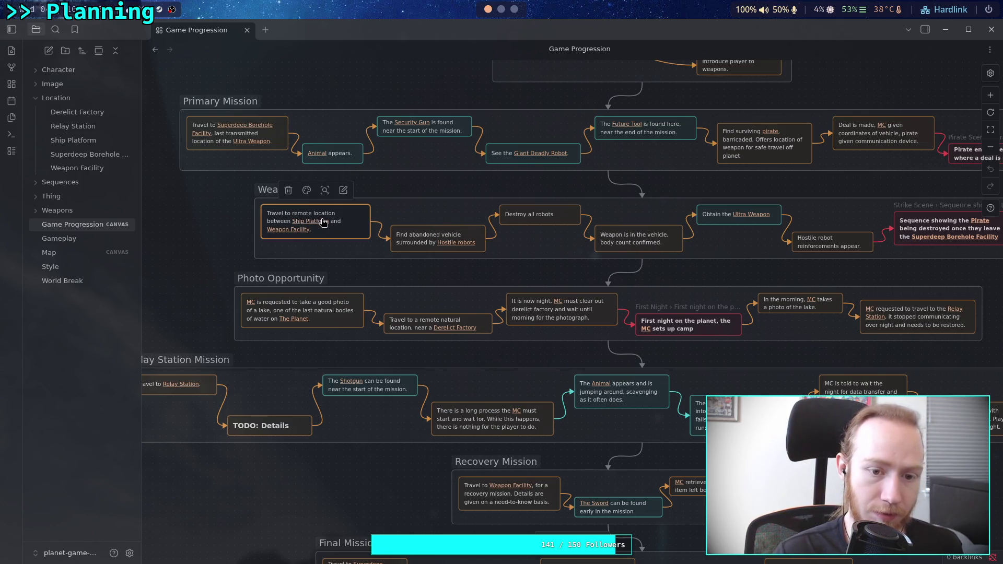
pyautogui.moveTo(293, 213); pyautogui.dragTo(326, 214)
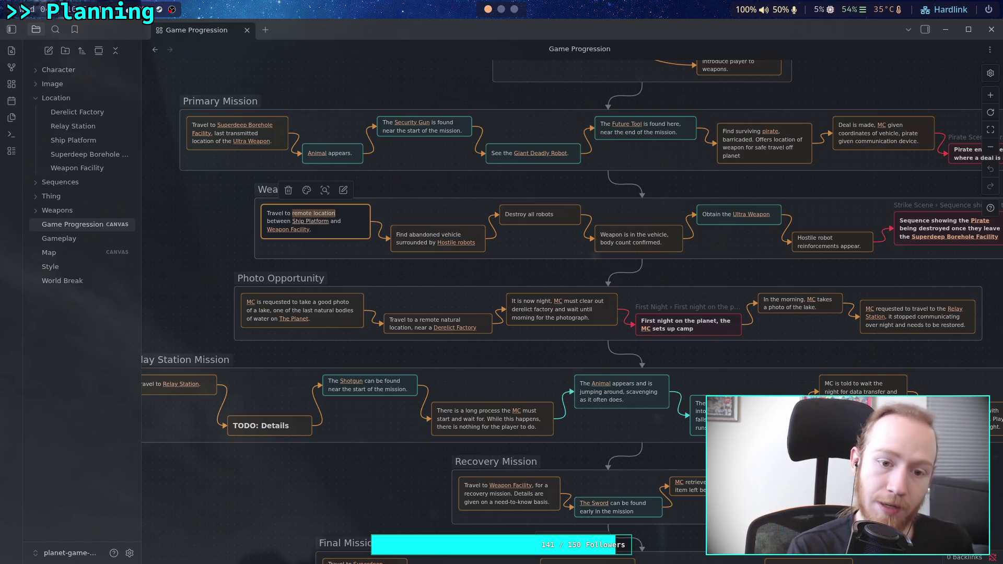
pyautogui.write('[[')
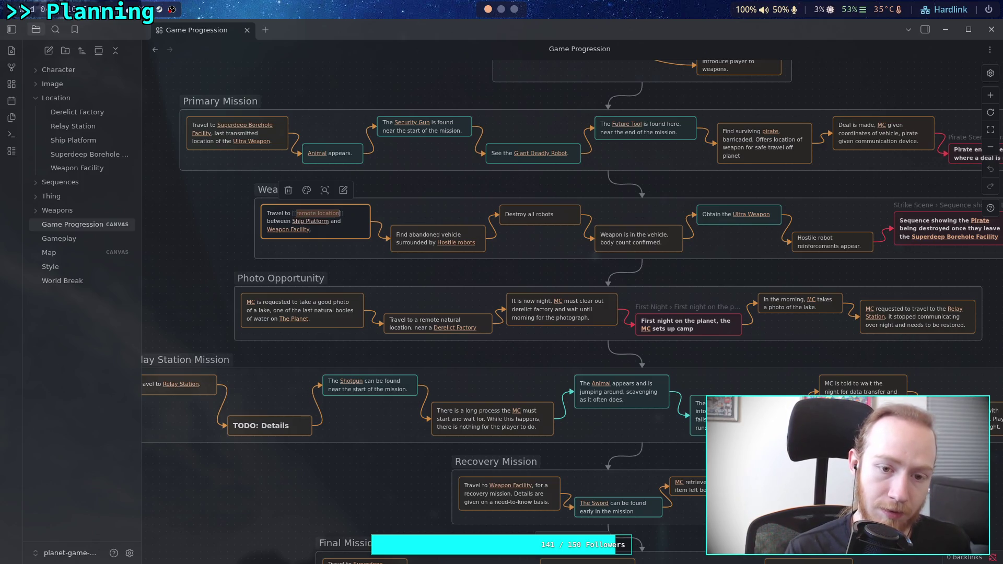
pyautogui.click(296, 213)
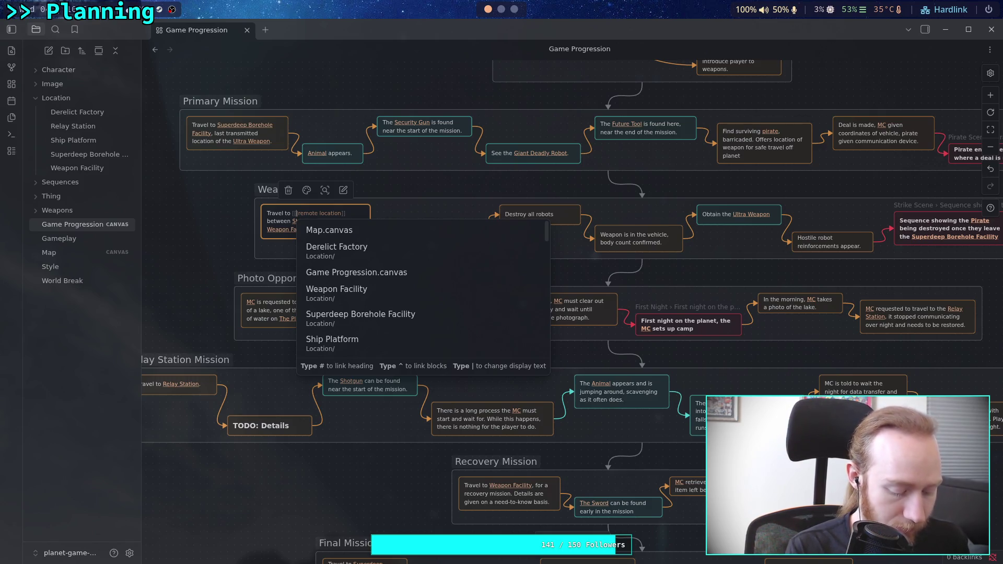
pyautogui.write('Wre')
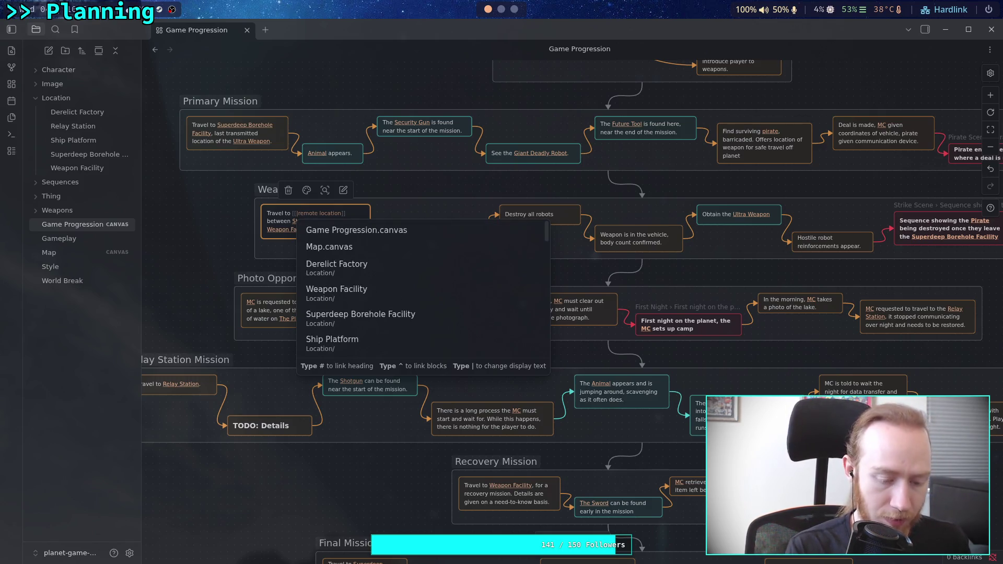
pyautogui.write('akage|')
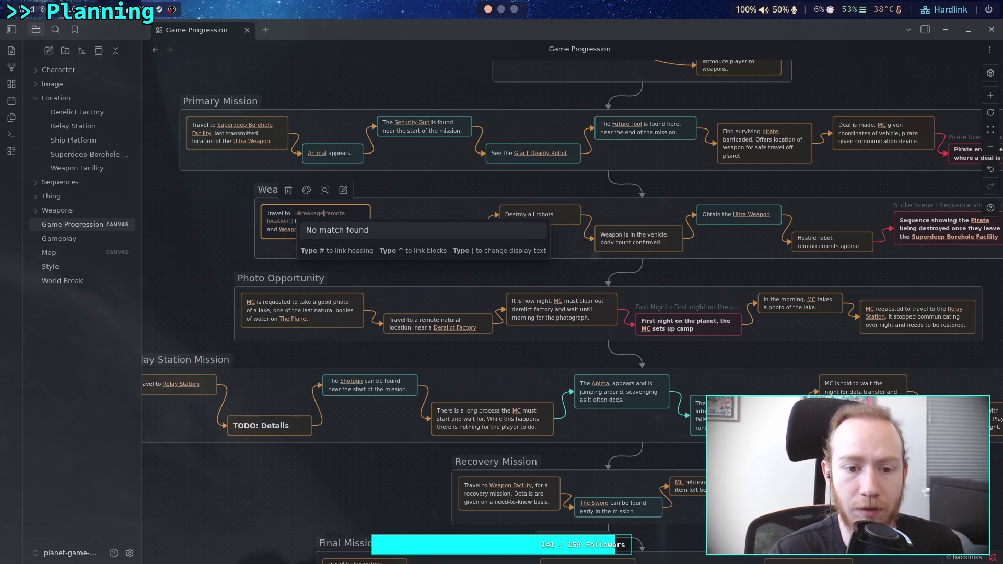
pyautogui.click(231, 220)
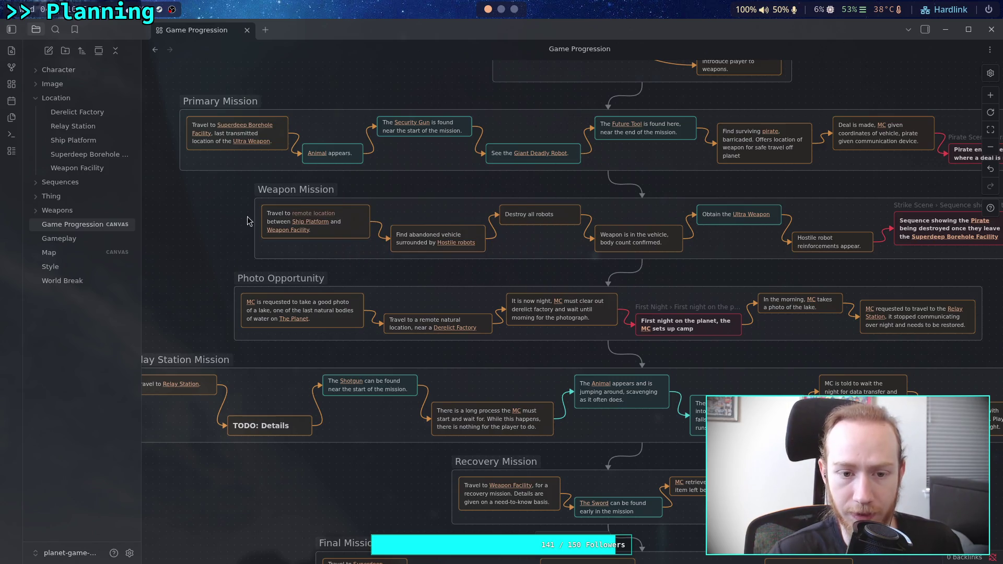
# - Open the new Wreakage note, then switch to the Google Docs workspace
pyautogui.click(307, 215)
pyautogui.click(301, 215)
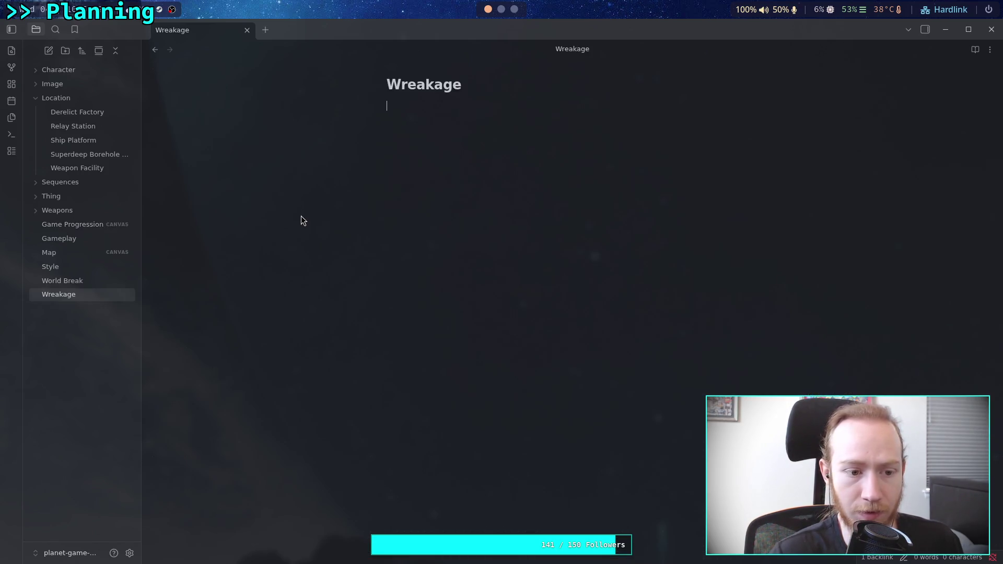
pyautogui.press('super+3')
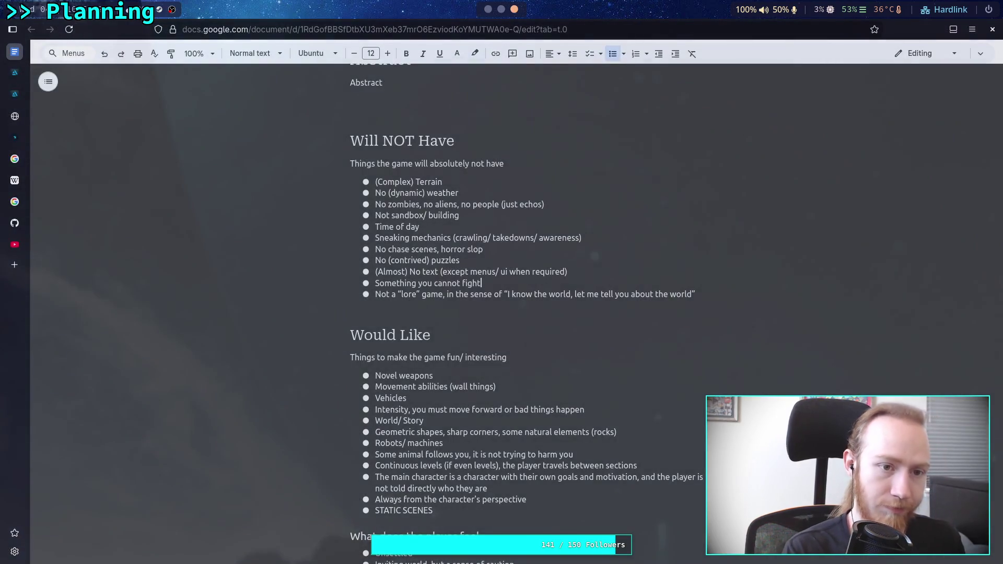
# - Check the planet-game git push in Terminal, then return to Obsidian's Wreakage note
pyautogui.press('super+2')
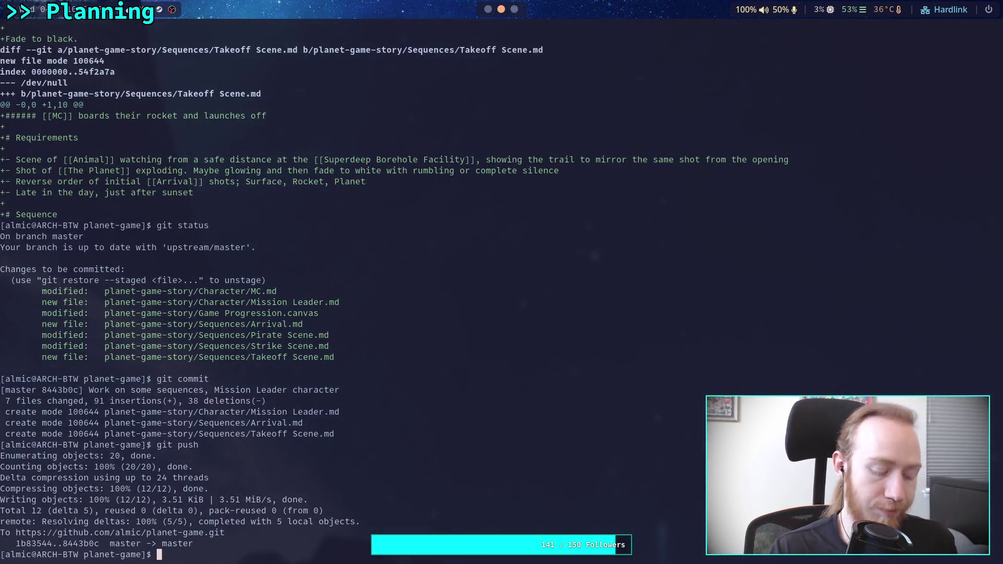
pyautogui.press('super+1')
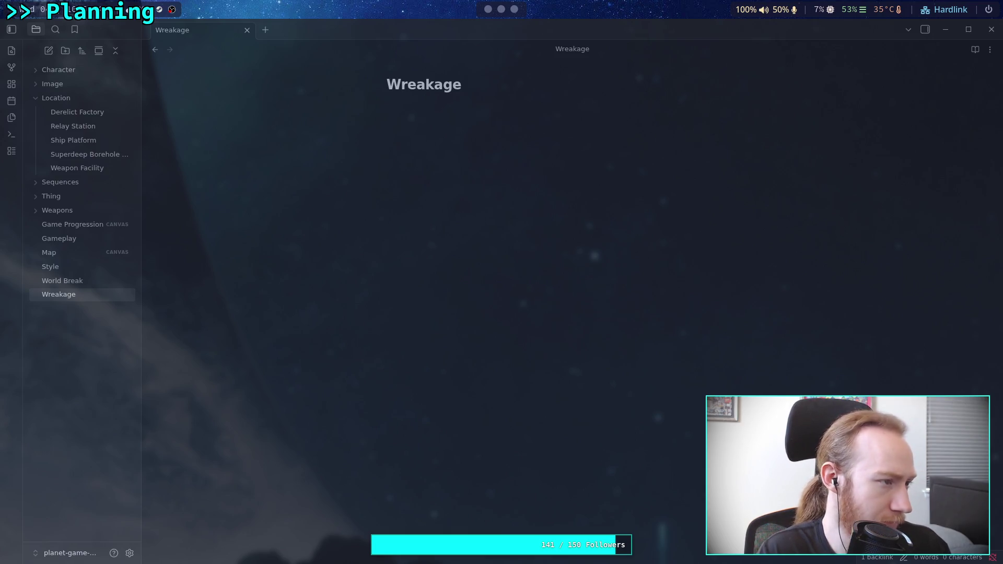
# - Correct the note title from 'Wreakage' to 'Wreckage'
pyautogui.doubleClick(423, 86)
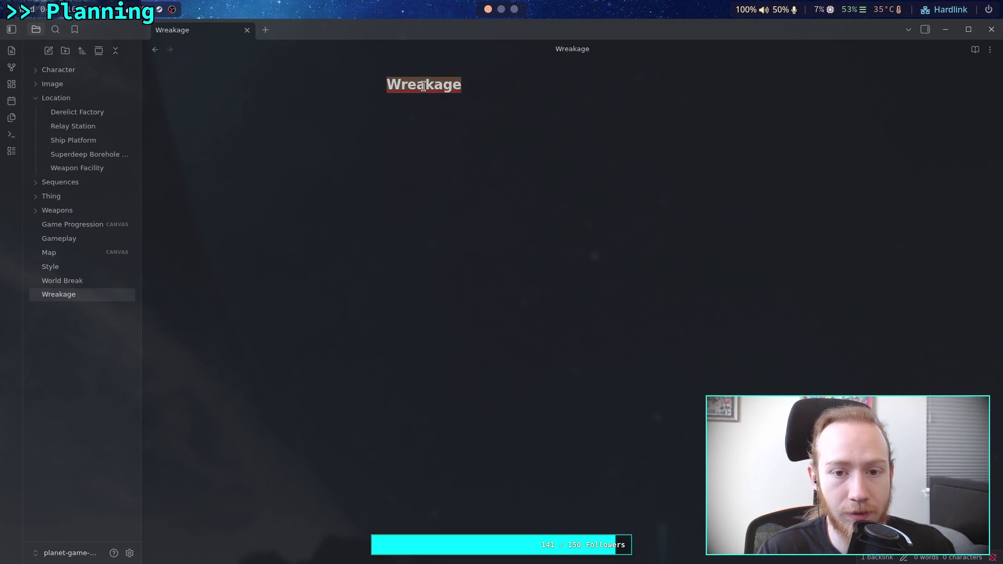
pyautogui.click(423, 86)
pyautogui.press('BackSpace')
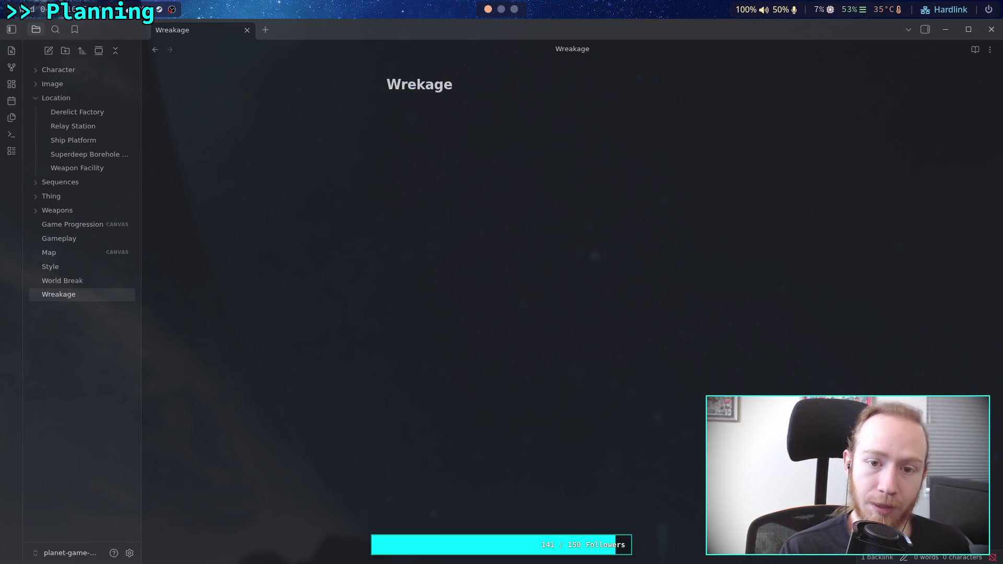
pyautogui.write('c')
pyautogui.press('Return')
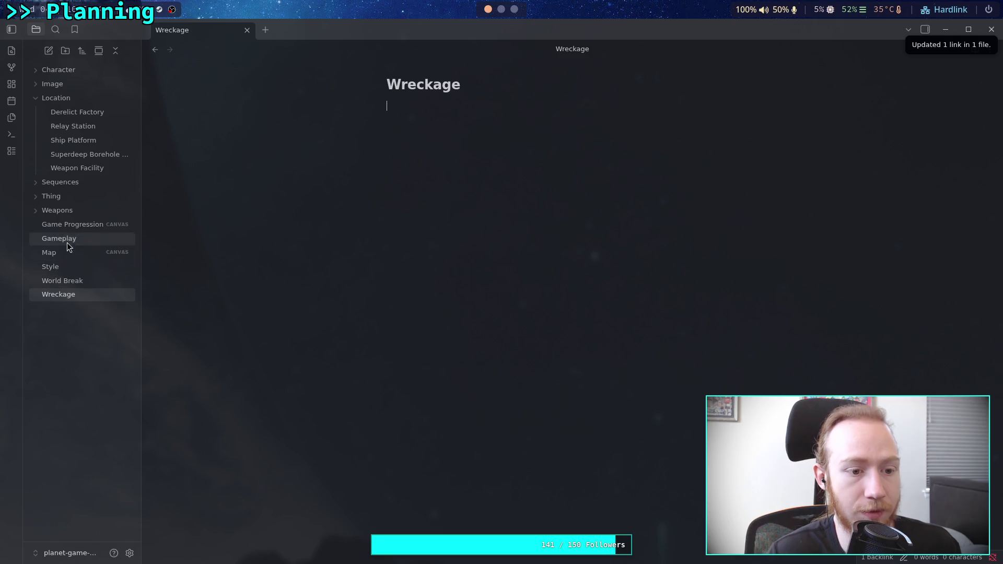
# - Check the Travel to remote location card on the Game Progression canvas, then return to Wreckage
pyautogui.click(67, 222)
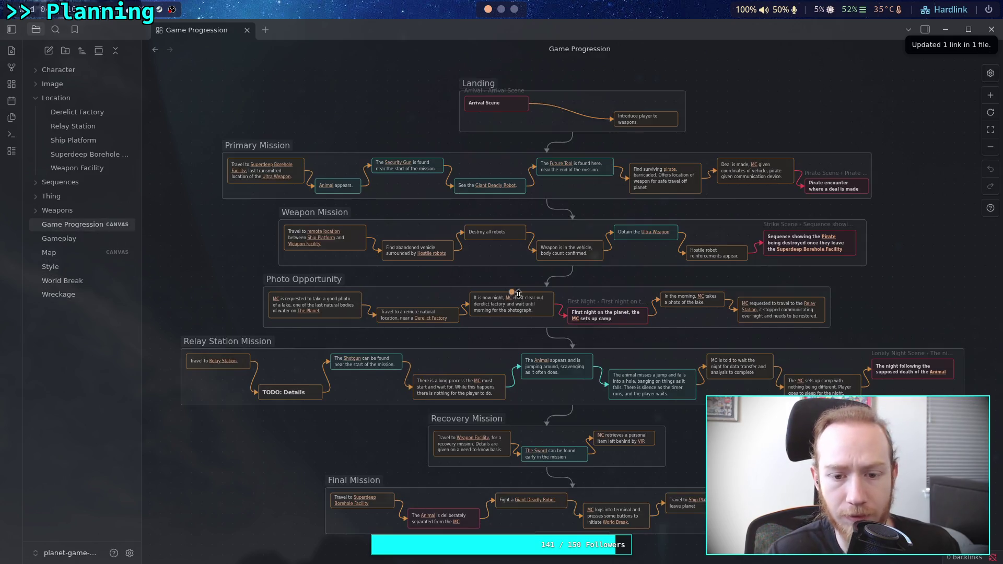
pyautogui.click(318, 229)
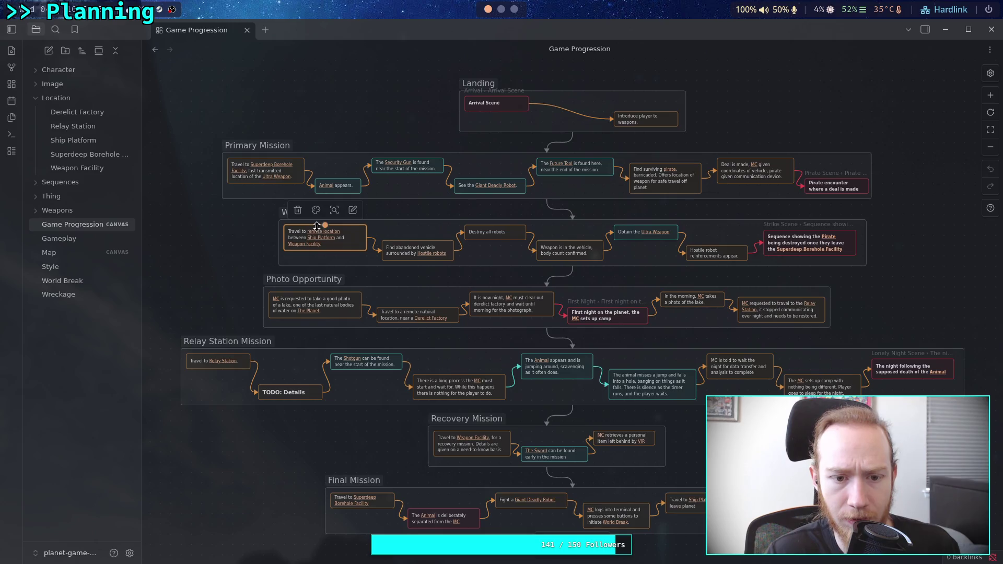
pyautogui.moveTo(320, 236)
pyautogui.hotkey('ctrl', 'alt', 'Left')
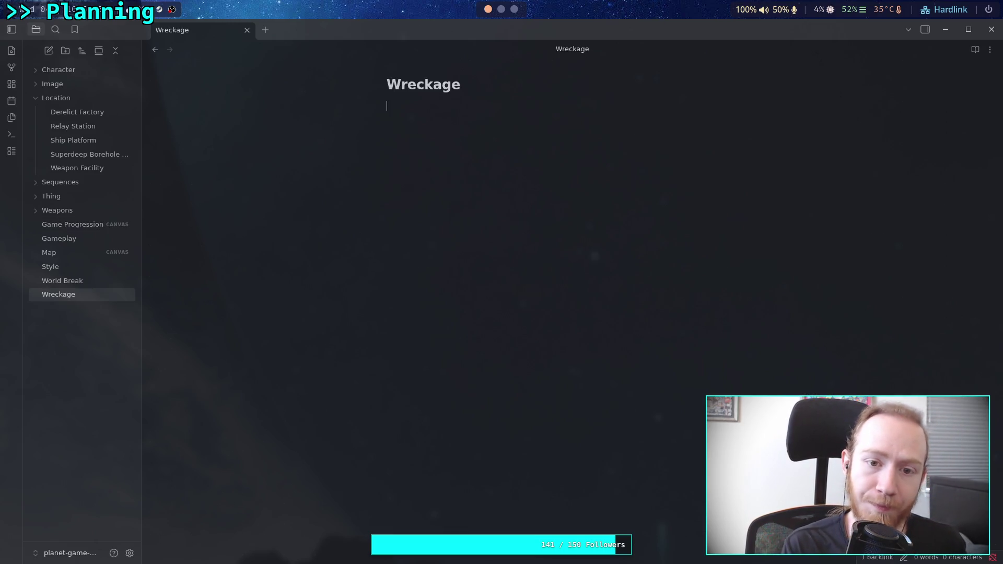
# - Tag the Wreckage note with #graph and #location
pyautogui.click(481, 269)
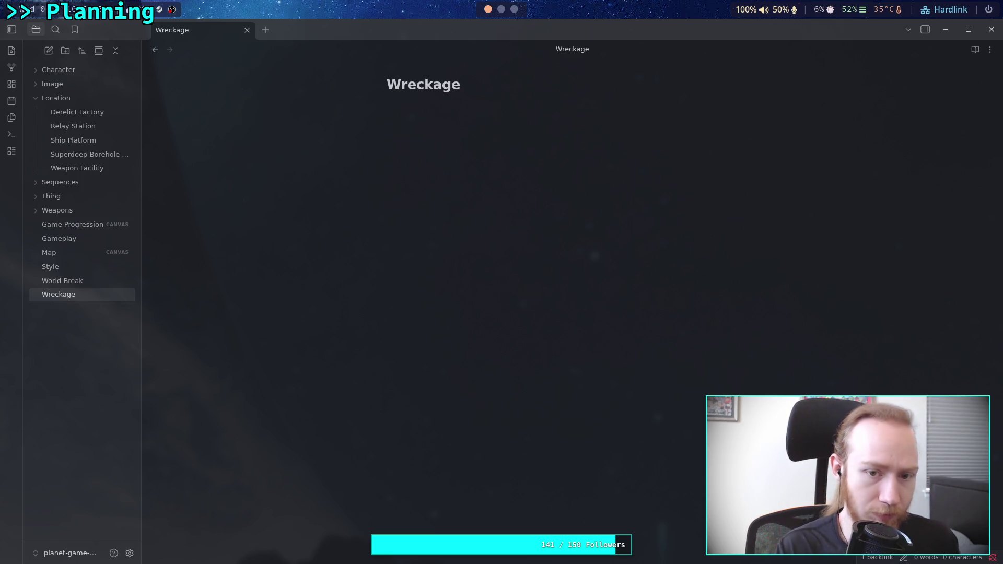
pyautogui.write('#f')
pyautogui.press('BackSpace')
pyautogui.write('gr')
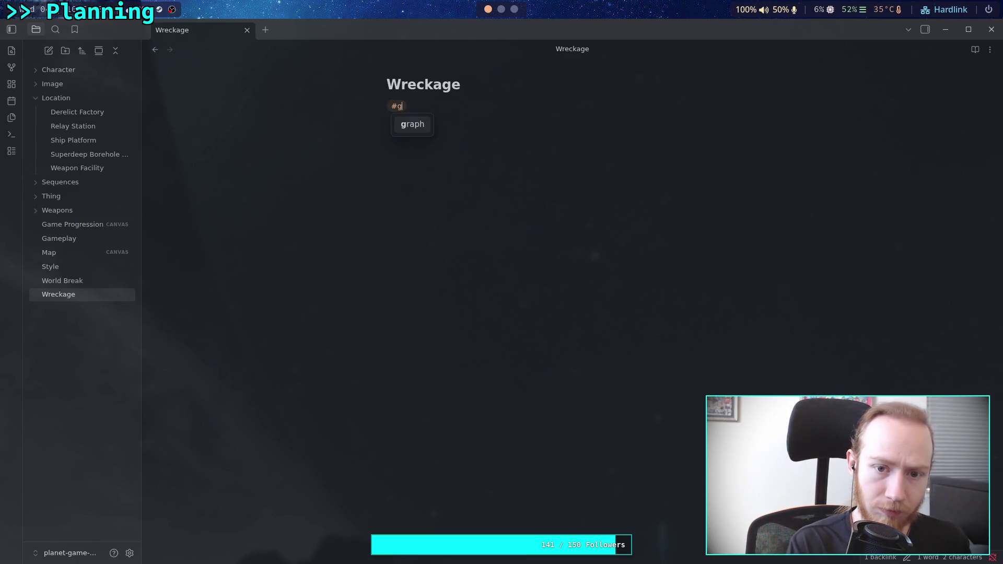
pyautogui.press('Return')
pyautogui.write('#l')
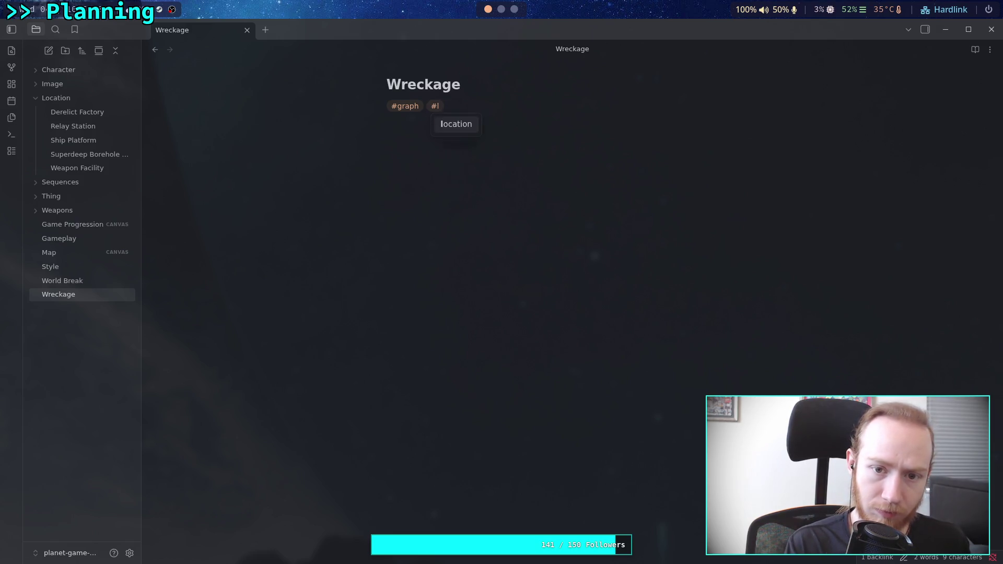
pyautogui.press('Return')
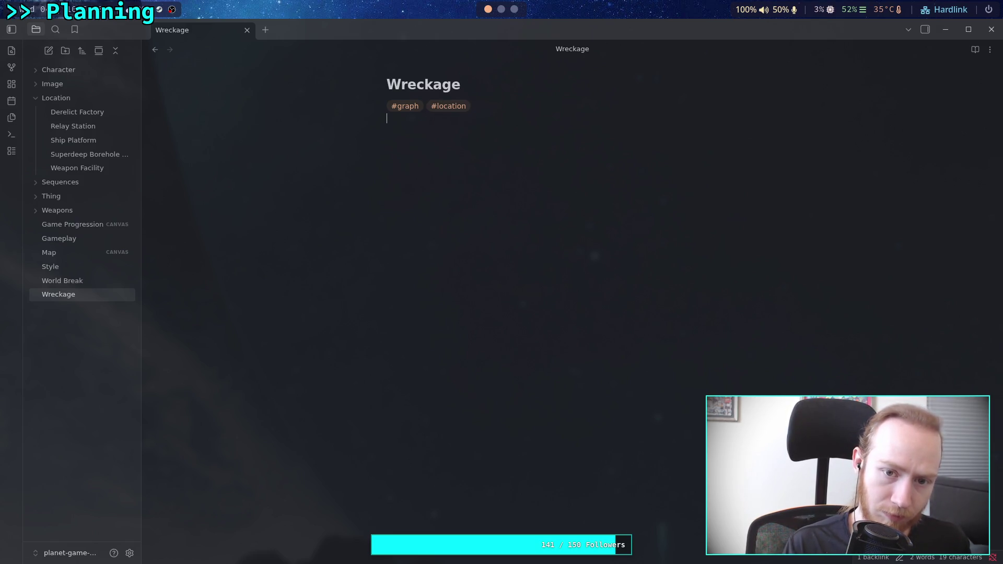
# - Begin the description, linking the Pirate note as 'pirates' and the Ultra Weapon note
pyautogui.press('Return')
pyautogui.write('The w')
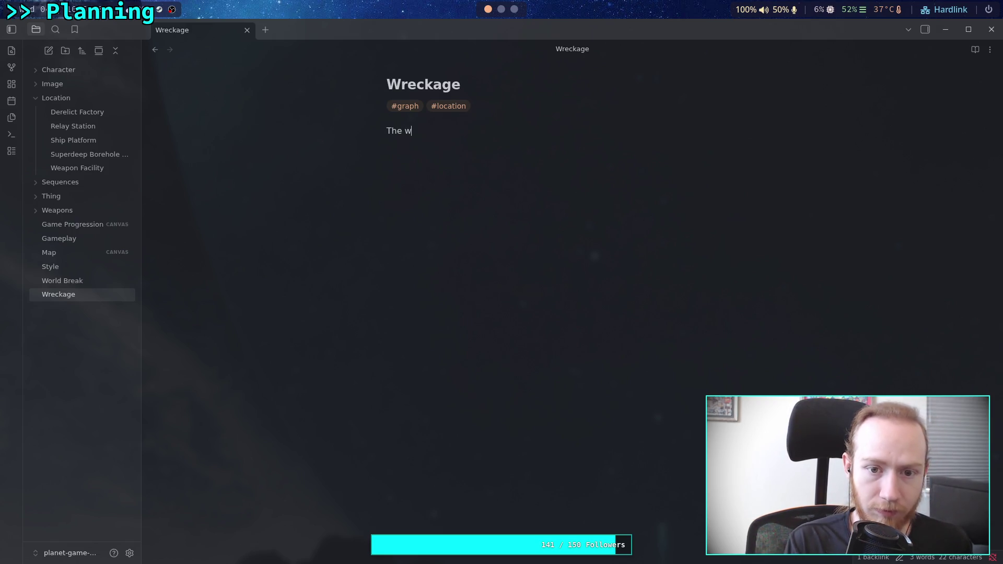
pyautogui.write('reck')
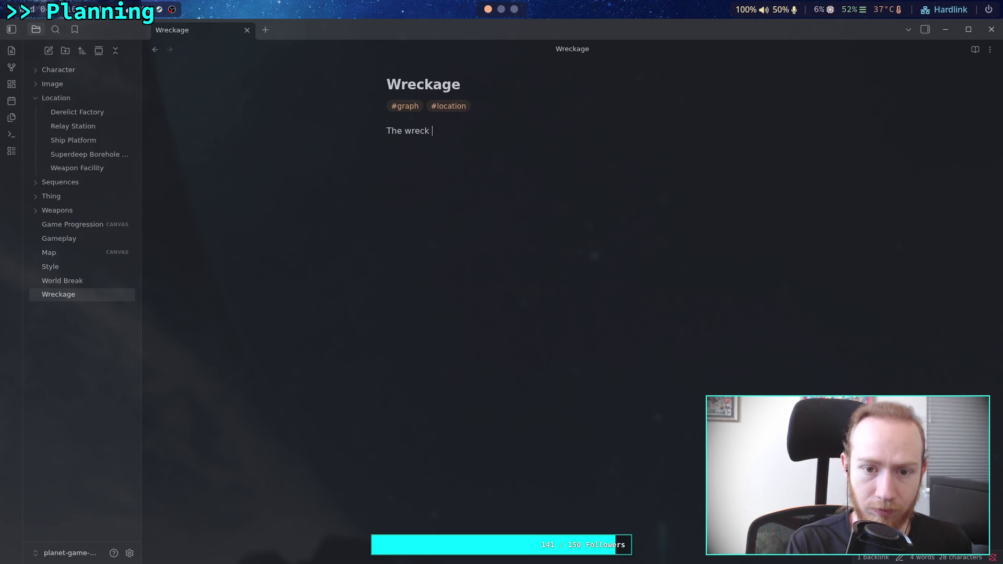
pyautogui.write('af ')
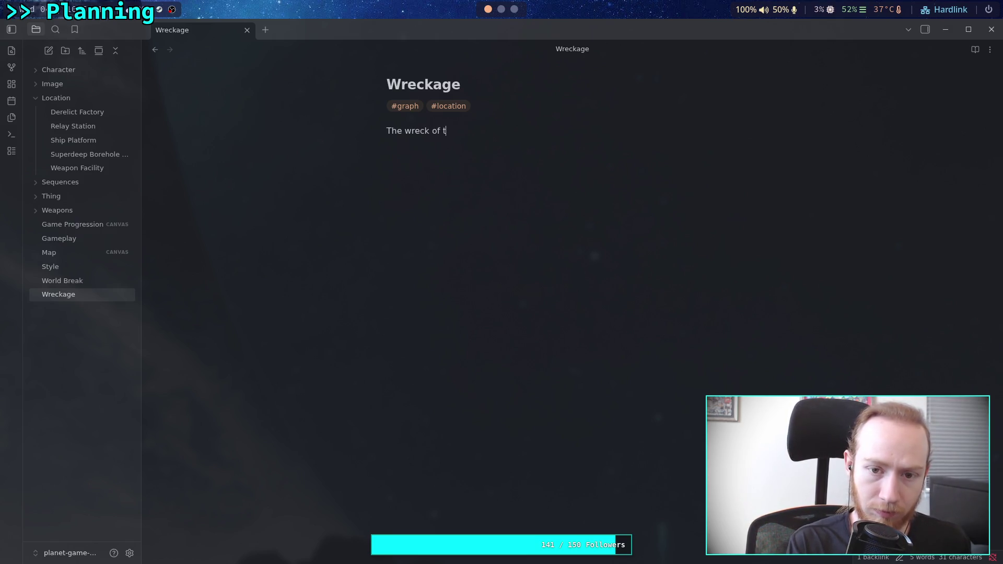
pyautogui.write('u')
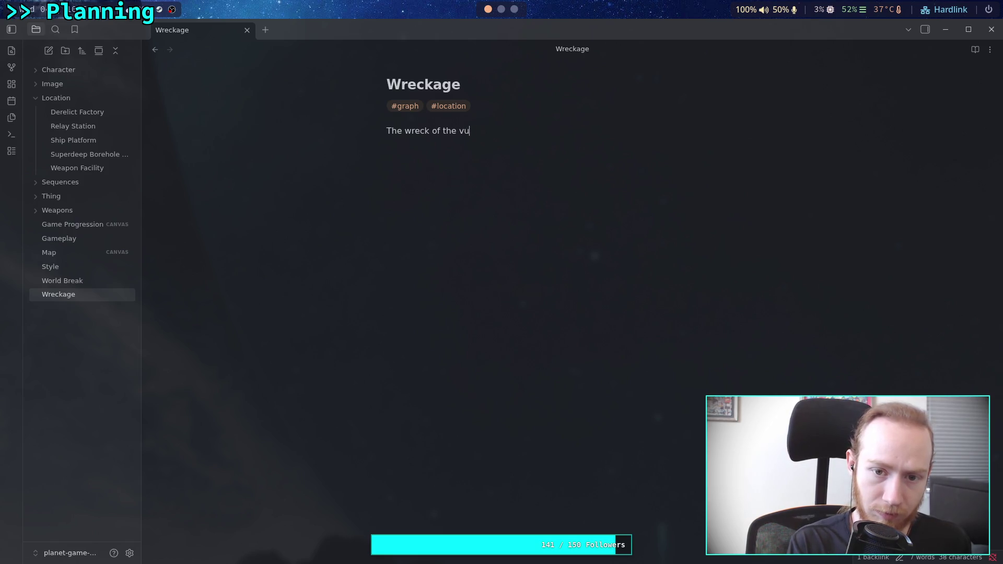
pyautogui.write('icleuse')
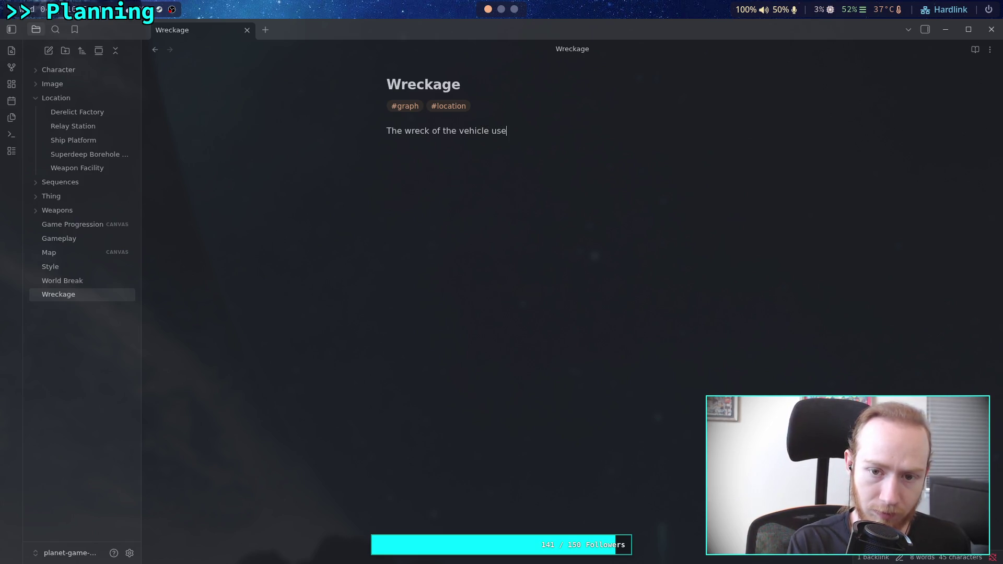
pyautogui.write('by the')
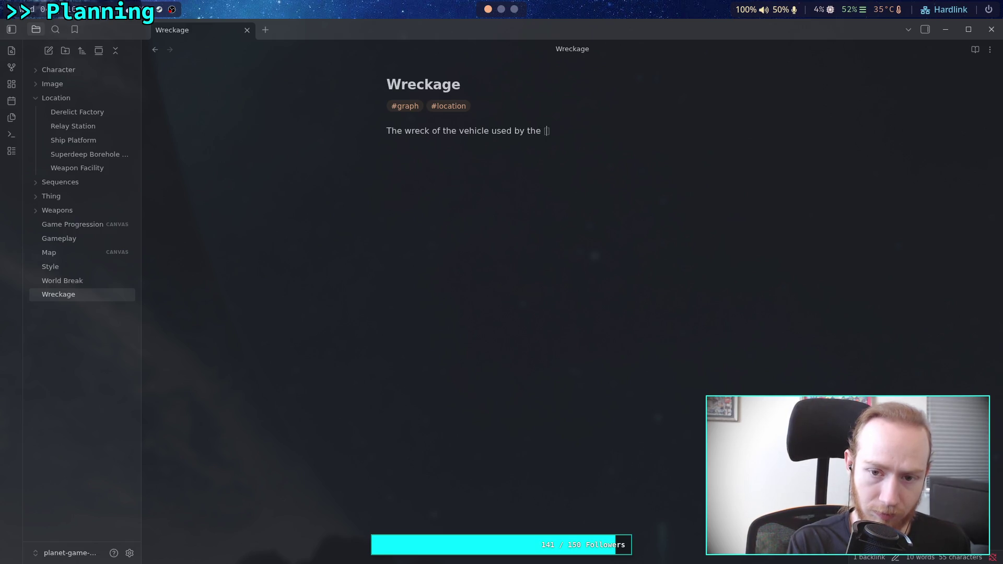
pyautogui.write('[P')
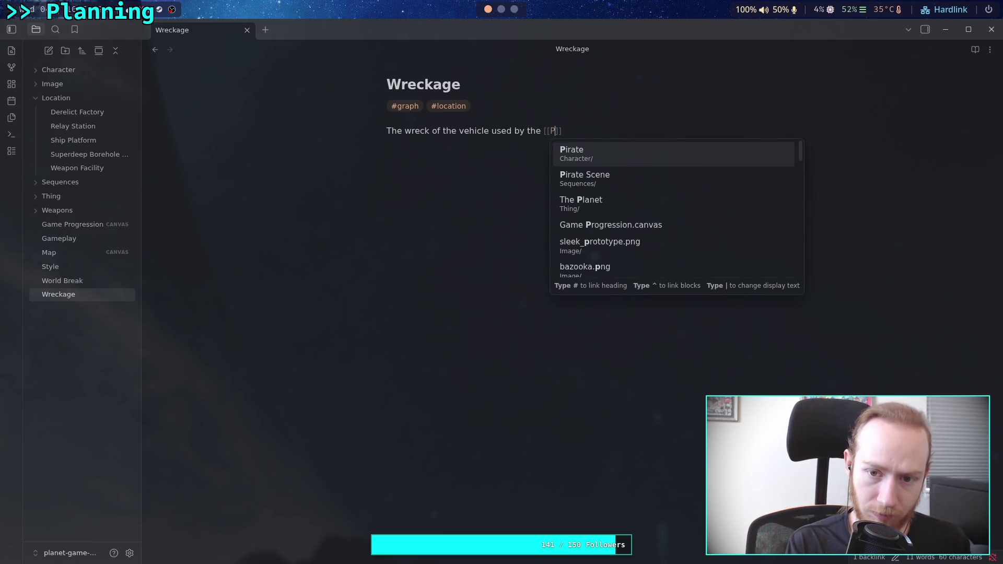
pyautogui.press('BackSpace')
pyautogui.write('P')
pyautogui.press('Return')
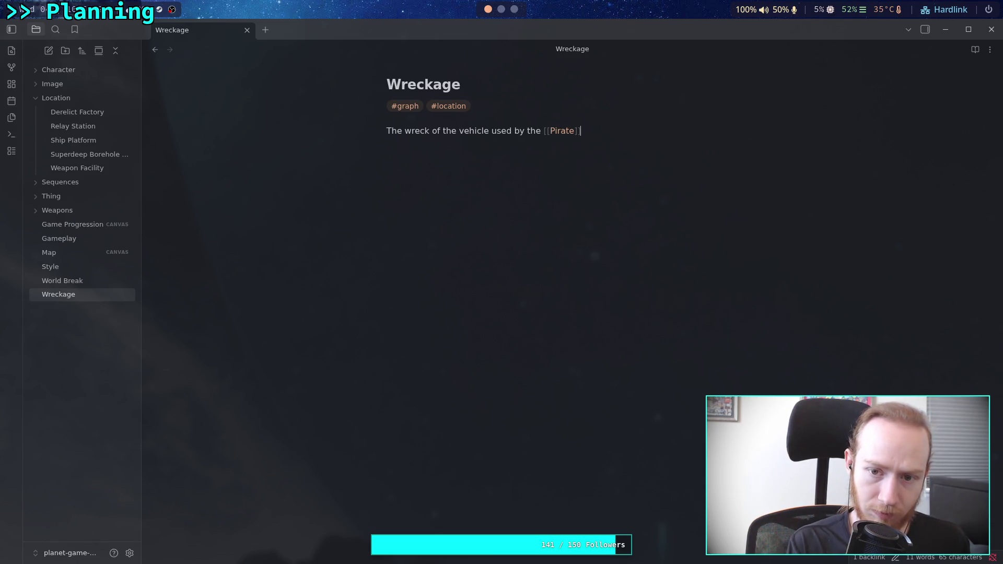
pyautogui.write('|pr')
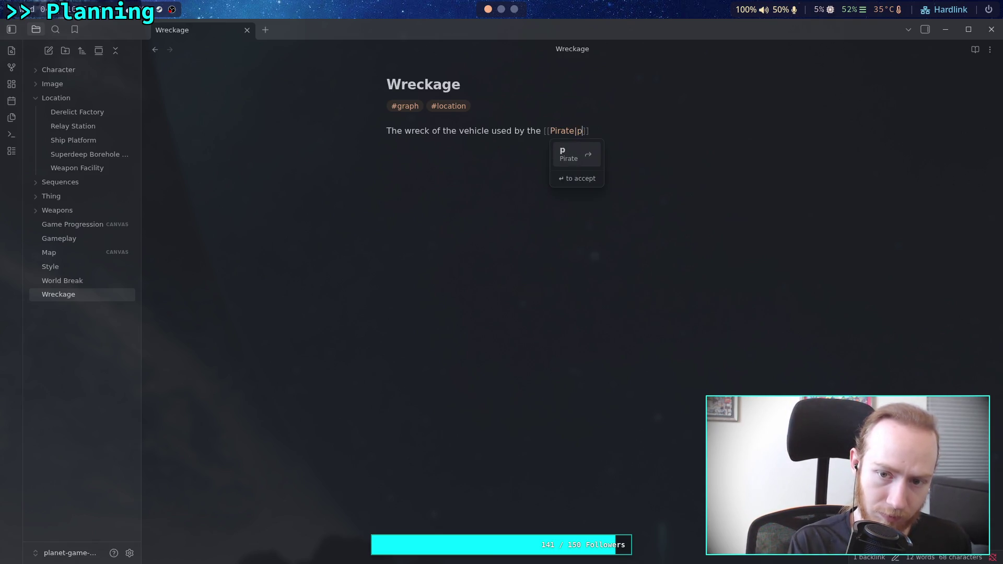
pyautogui.write('irates')
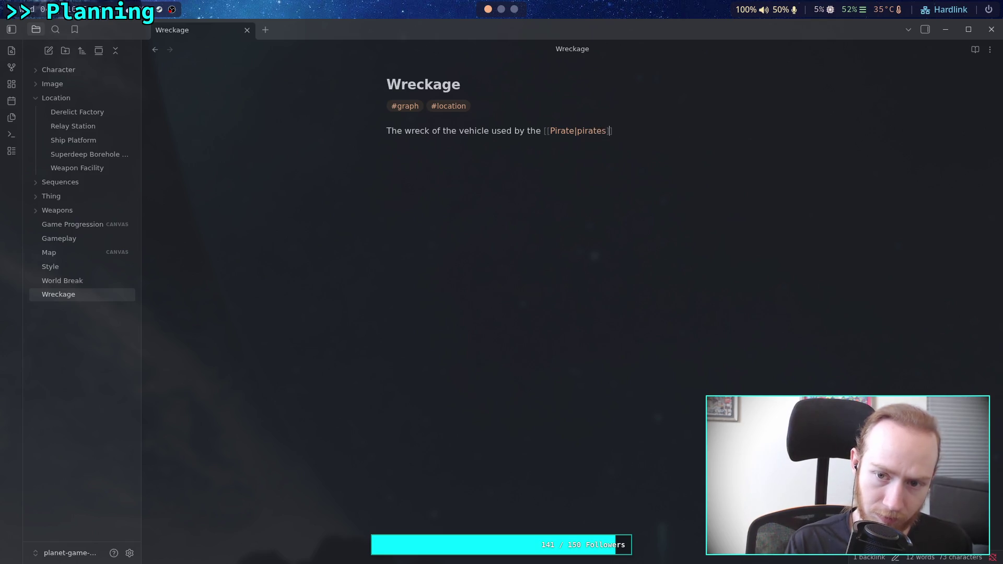
pyautogui.press('End')
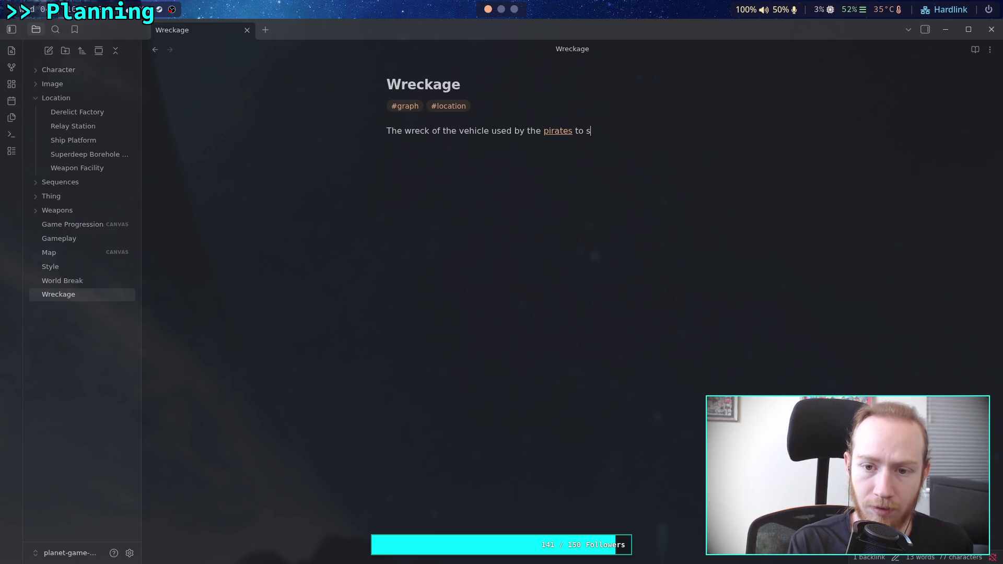
pyautogui.write('teal the')
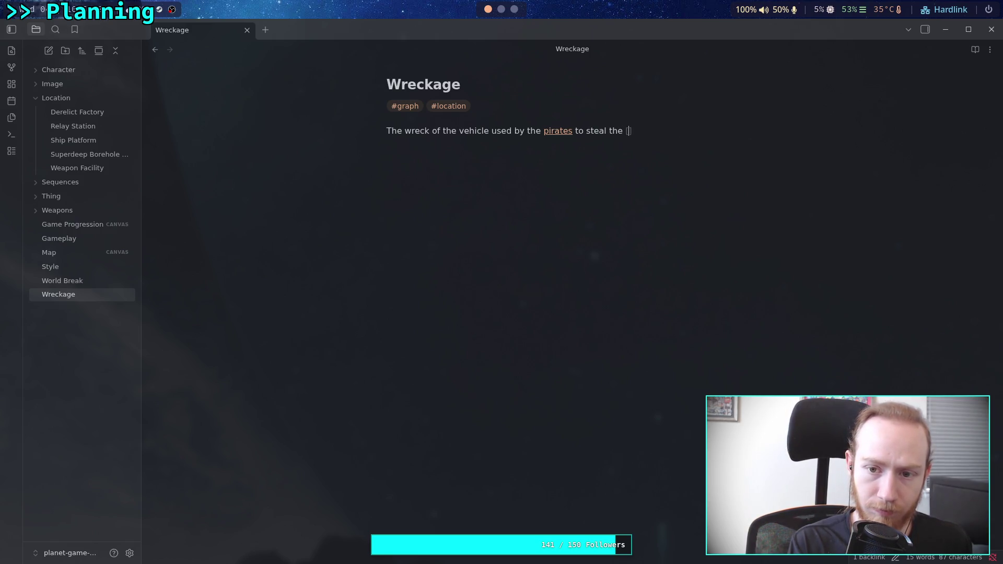
pyautogui.write('[')
pyautogui.write('ult')
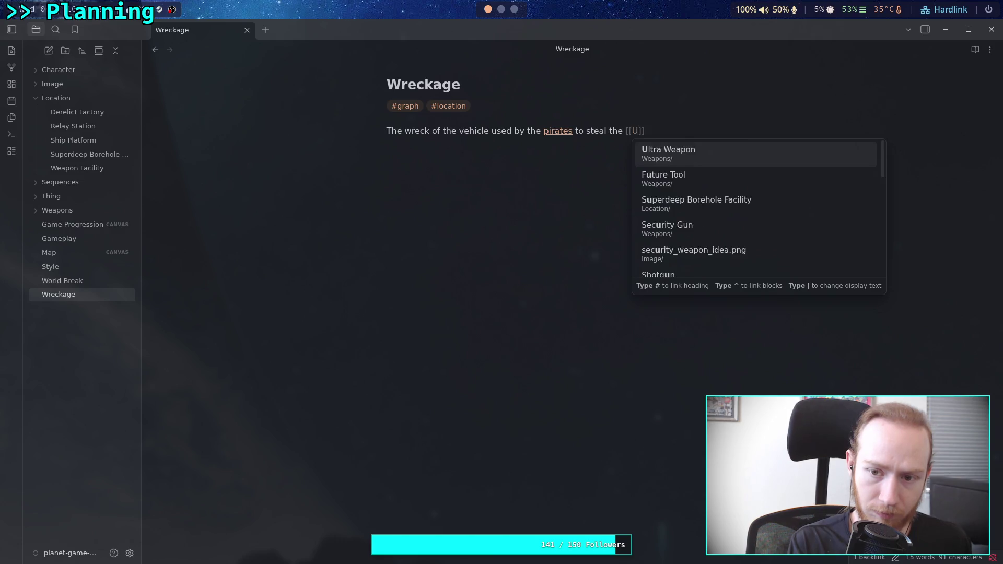
pyautogui.press('Return')
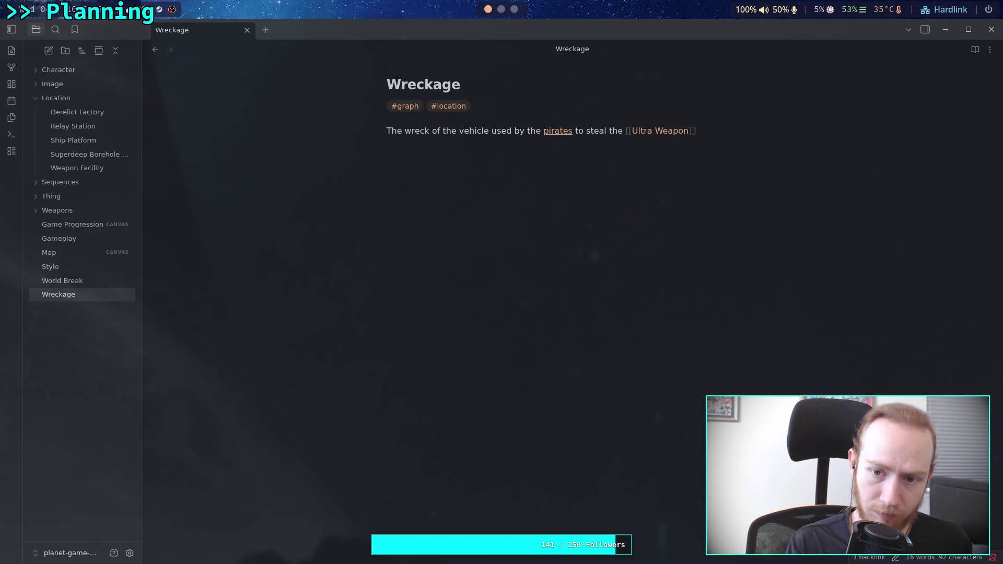
# - End the sentence with links to Weapon Facility and Ship Platform, and file the note under Location
pyautogui.write('.')
pyautogui.press('BackSpace')
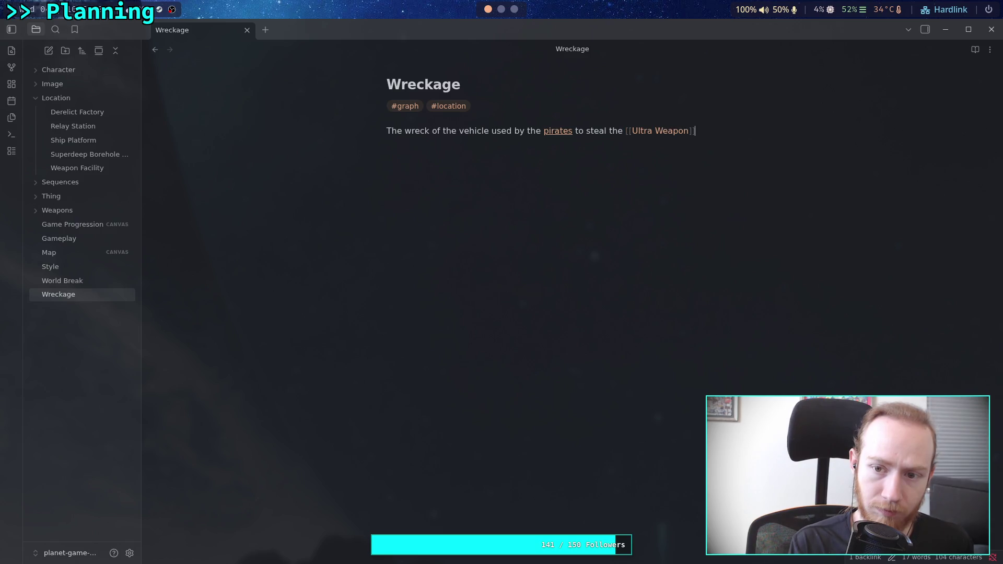
pyautogui.write('. It i')
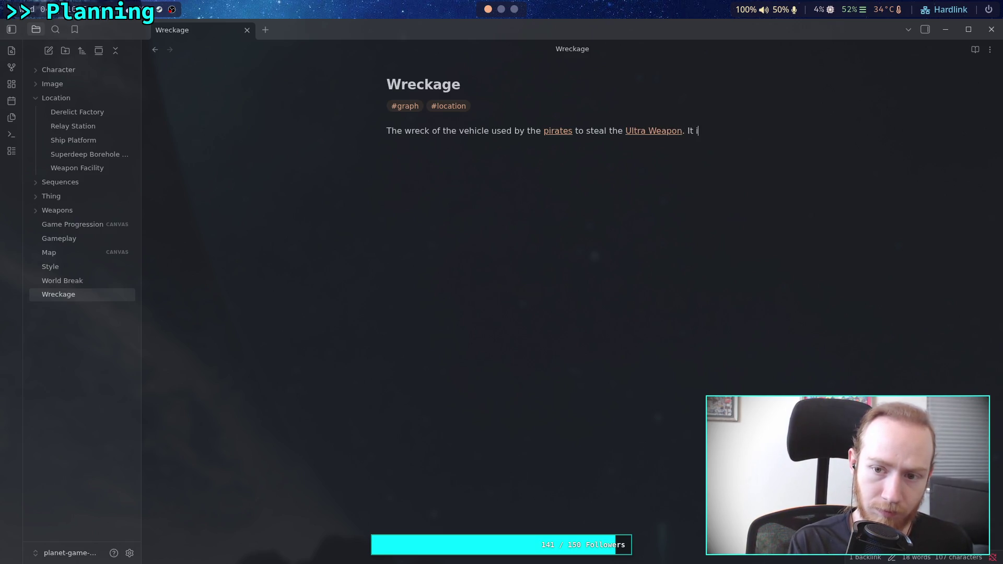
pyautogui.write('s somew')
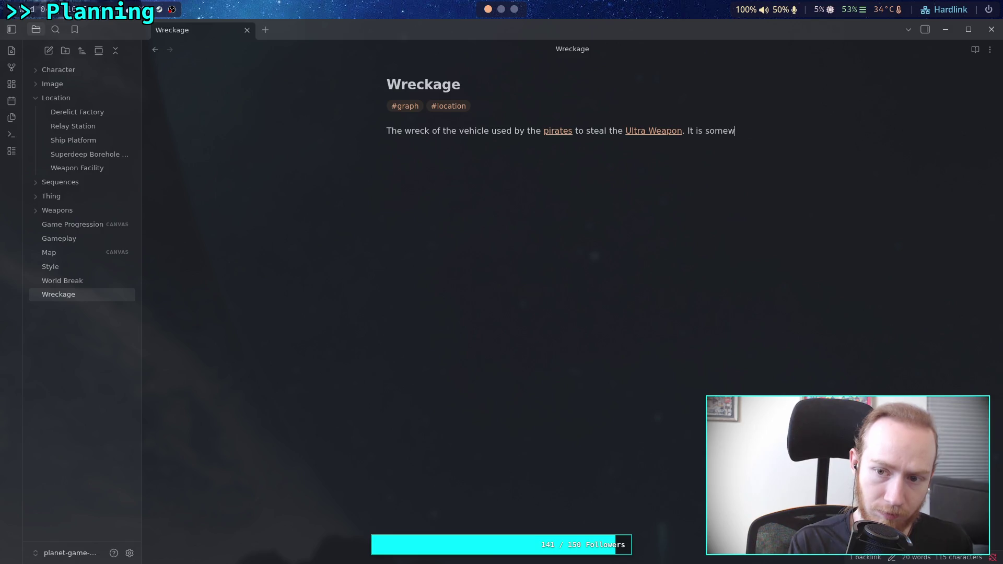
pyautogui.write('here between th')
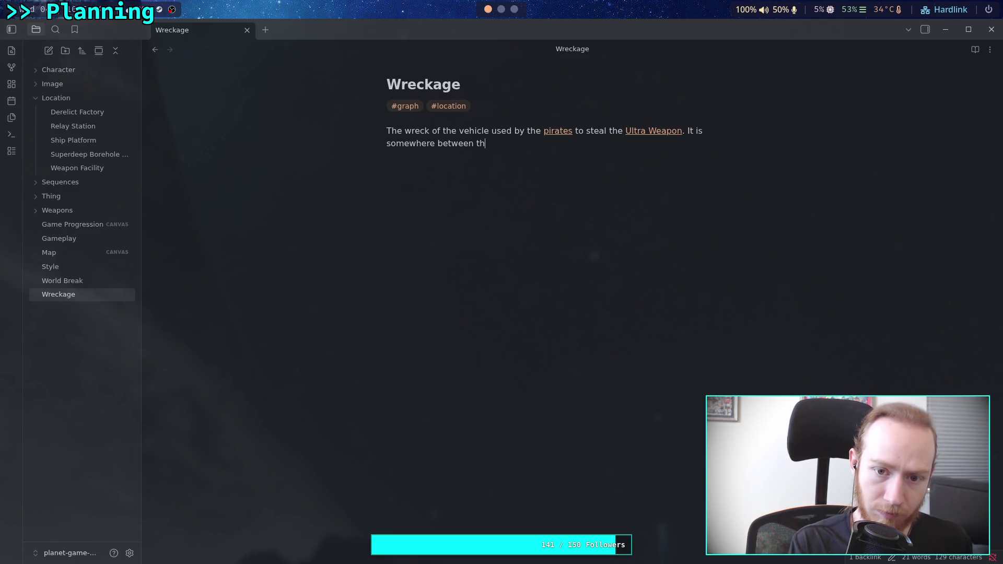
pyautogui.write('Weap')
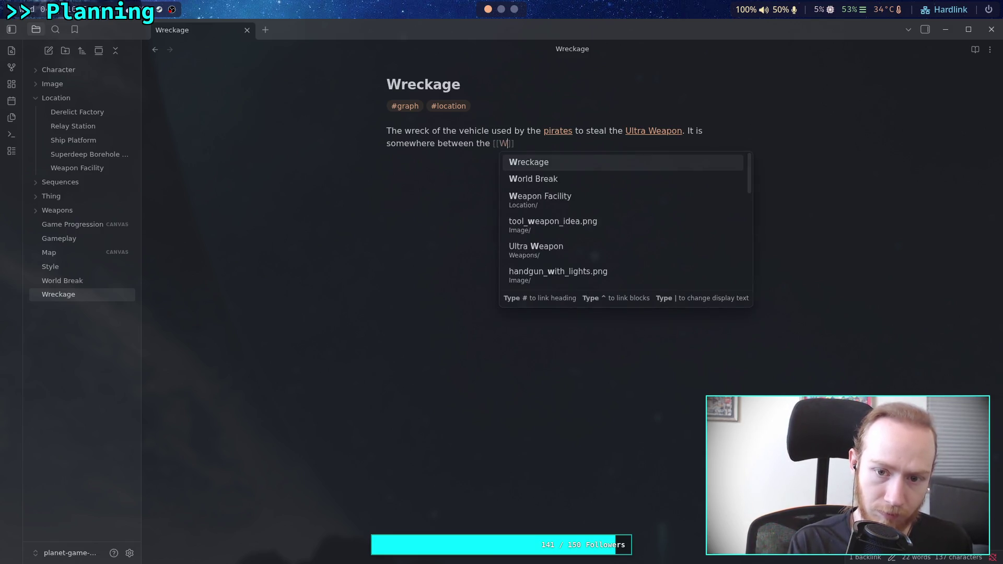
pyautogui.press('Return')
pyautogui.write('and t')
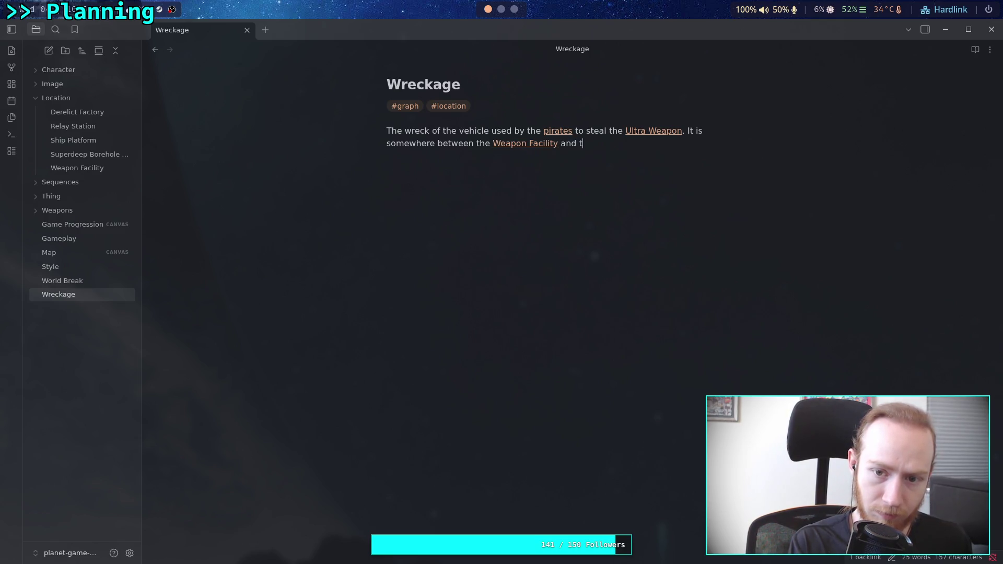
pyautogui.write('he [[Shi')
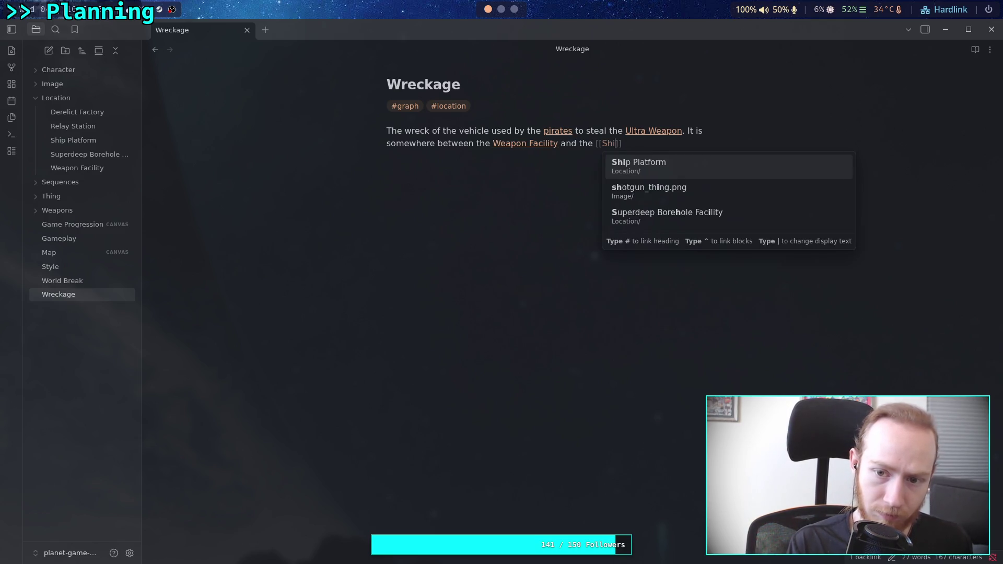
pyautogui.press('Return')
pyautogui.write('.')
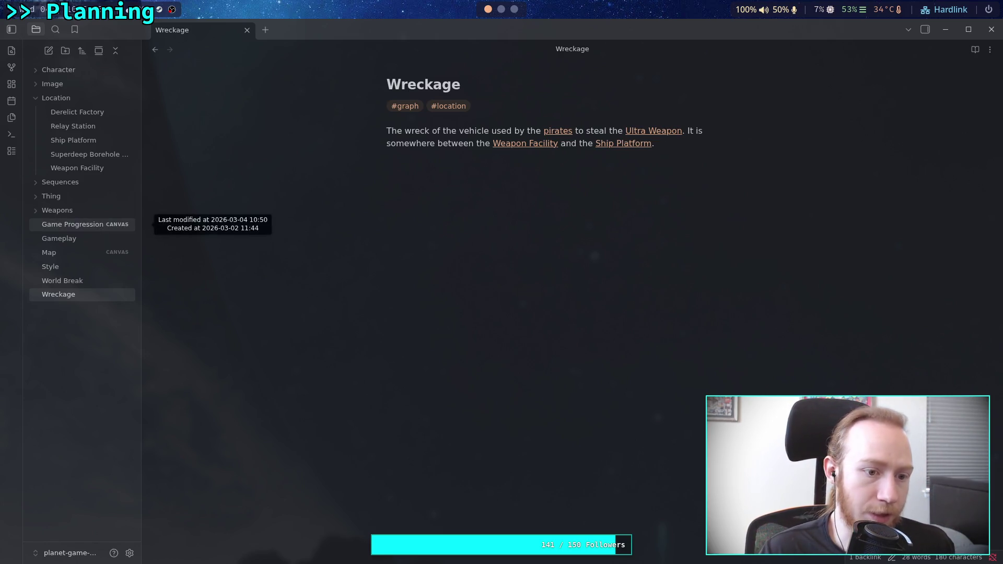
pyautogui.moveTo(71, 294)
pyautogui.mouseDown()
pyautogui.moveTo(62, 168)
pyautogui.moveTo(76, 99)
pyautogui.mouseUp()
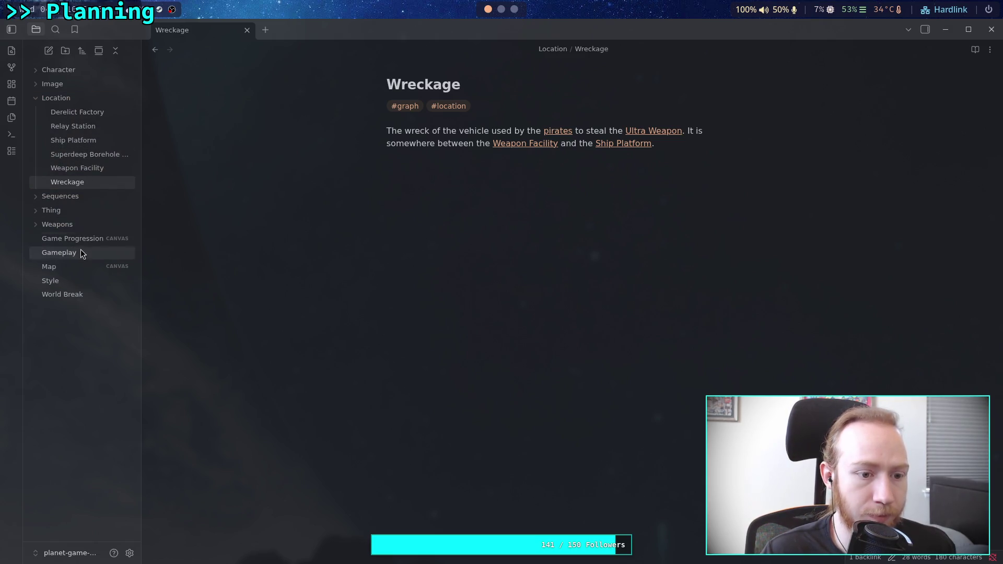
# - On the Map canvas, add a cyan card reading # [[Wreckage]] and enlarge it into a box
pyautogui.click(67, 267)
pyautogui.doubleClick(422, 300)
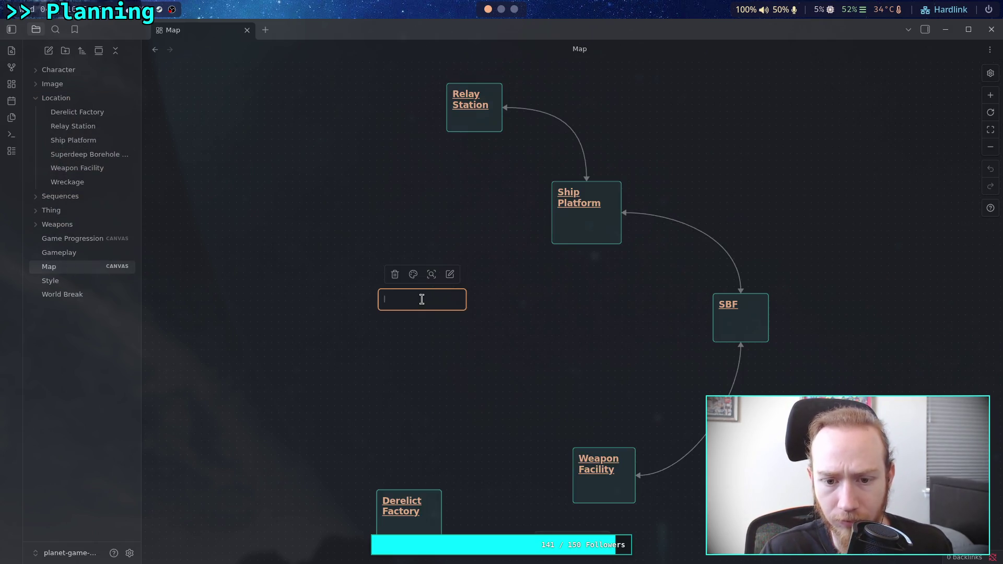
pyautogui.click(415, 274)
pyautogui.click(444, 298)
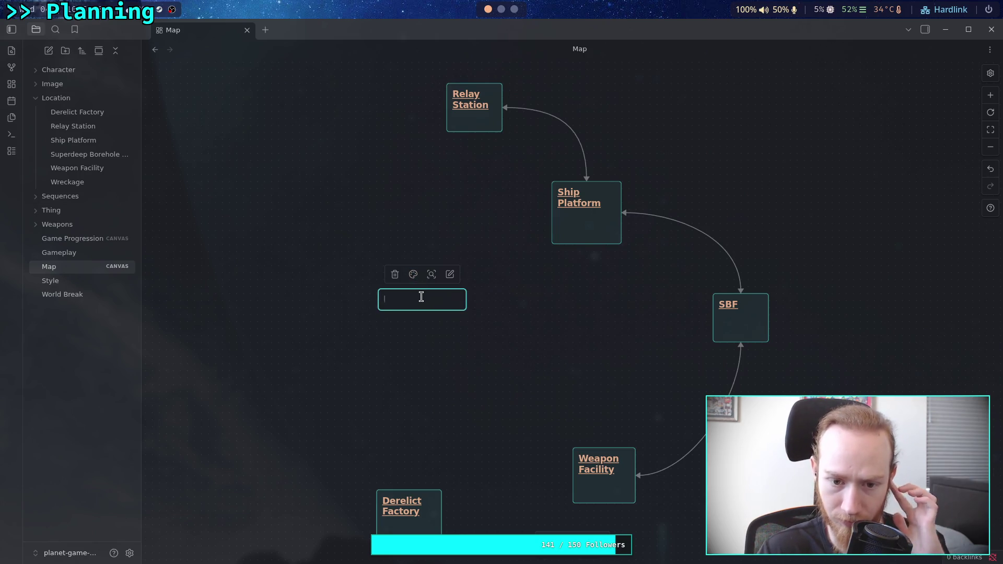
pyautogui.write('# [[Wr')
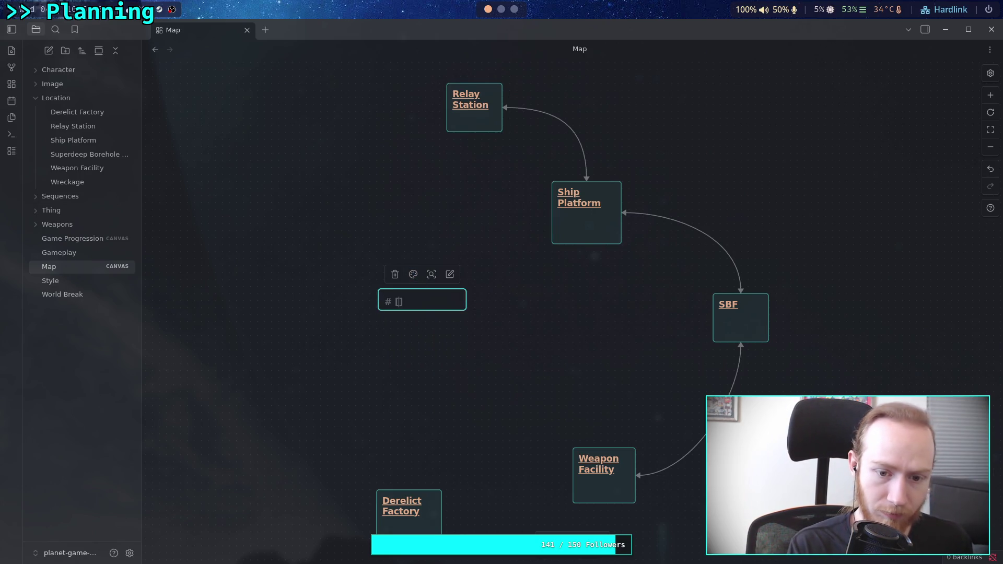
pyautogui.press('Return')
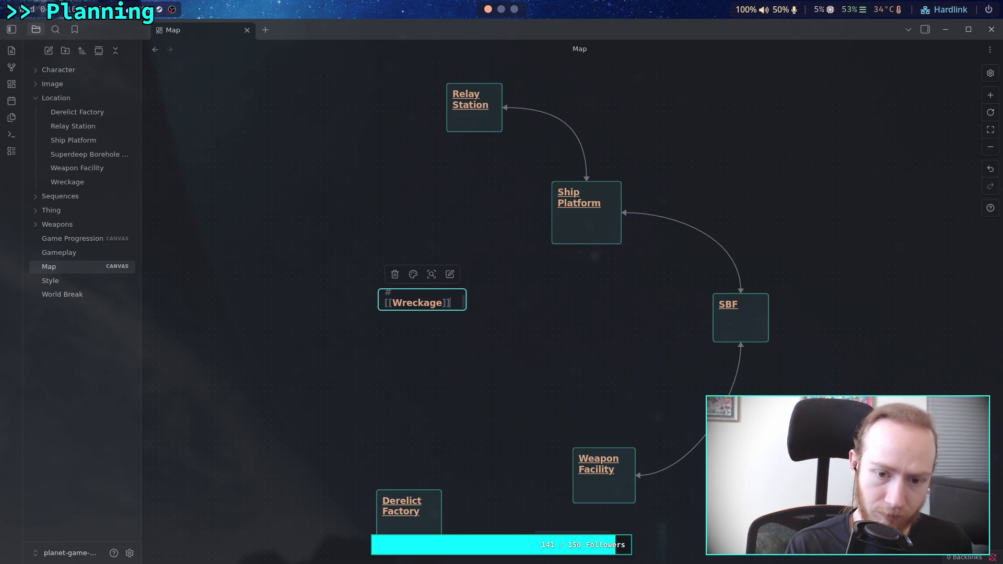
pyautogui.click(445, 336)
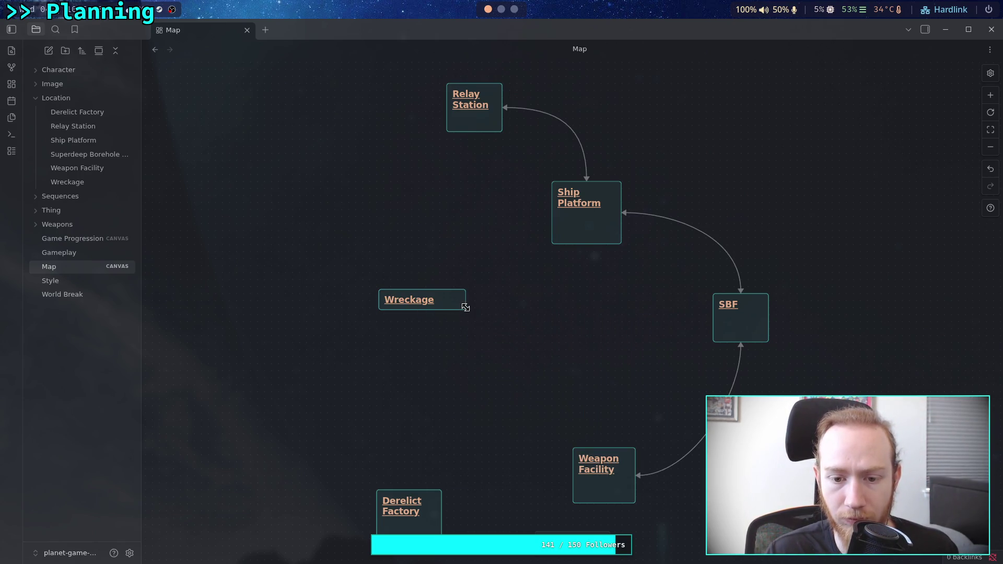
pyautogui.moveTo(464, 307); pyautogui.dragTo(446, 342)
pyautogui.scroll(-2, 541, 348)
pyautogui.hscroll(2, 540, 348)
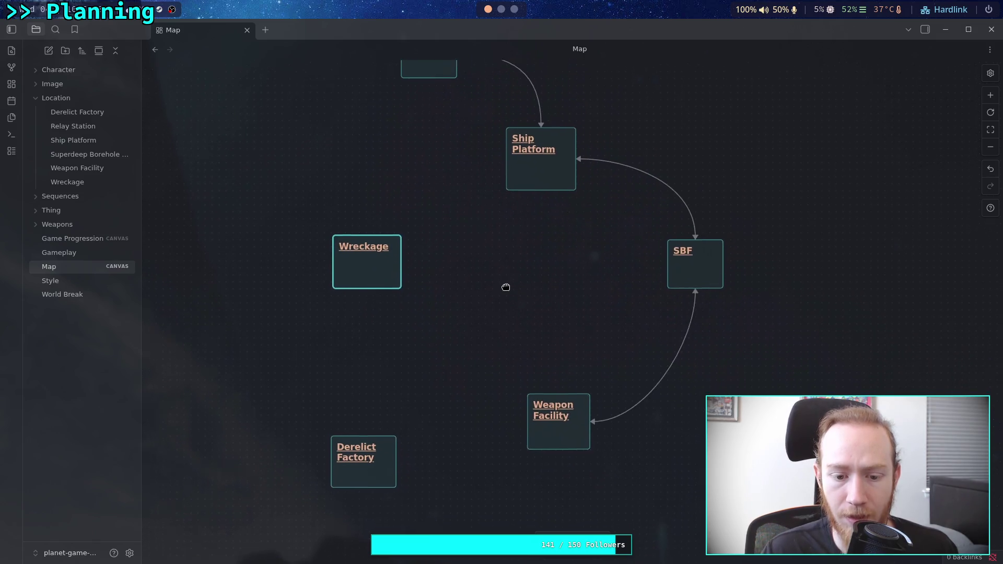
# - Resize the Wreckage card wider and shorter, and move it right and down
pyautogui.moveTo(401, 296); pyautogui.dragTo(401, 275)
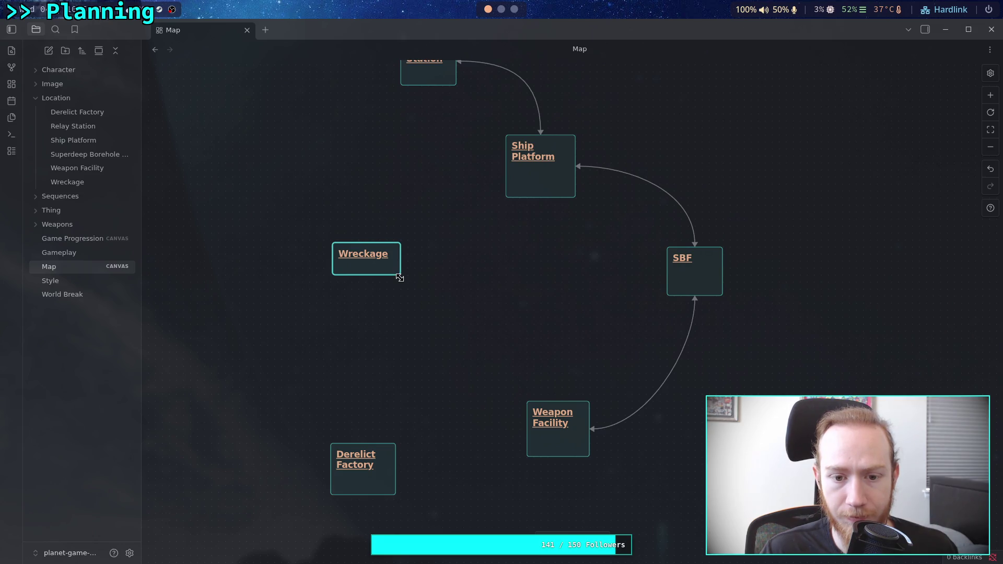
pyautogui.click(385, 289)
pyautogui.moveTo(332, 242); pyautogui.dragTo(331, 240)
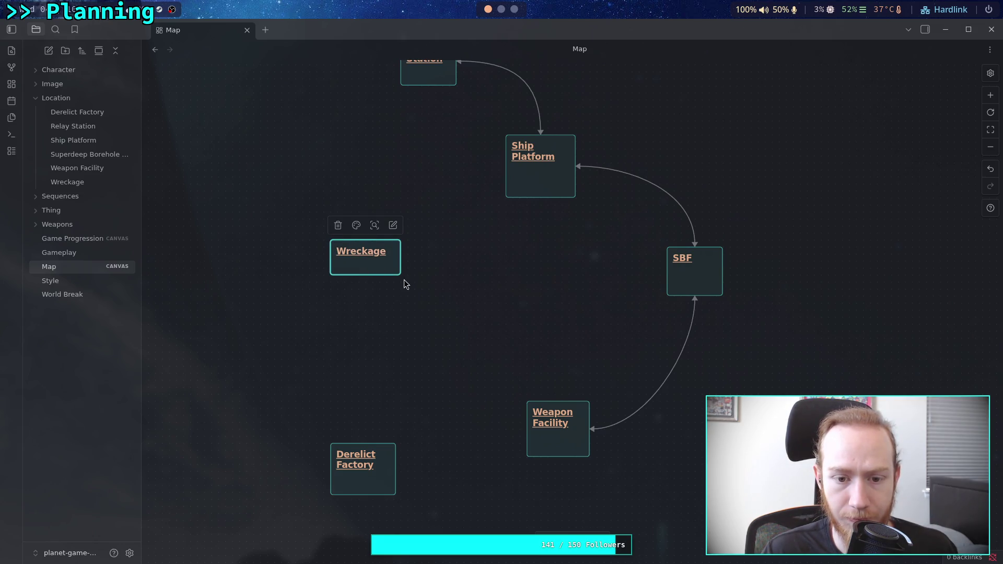
pyautogui.moveTo(400, 275)
pyautogui.mouseDown()
pyautogui.moveTo(397, 260)
pyautogui.moveTo(395, 269)
pyautogui.moveTo(449, 287)
pyautogui.mouseUp()
pyautogui.click(424, 284)
pyautogui.moveTo(498, 351)
pyautogui.mouseDown()
pyautogui.moveTo(472, 296)
pyautogui.moveTo(447, 325)
pyautogui.moveTo(437, 365)
pyautogui.mouseUp()
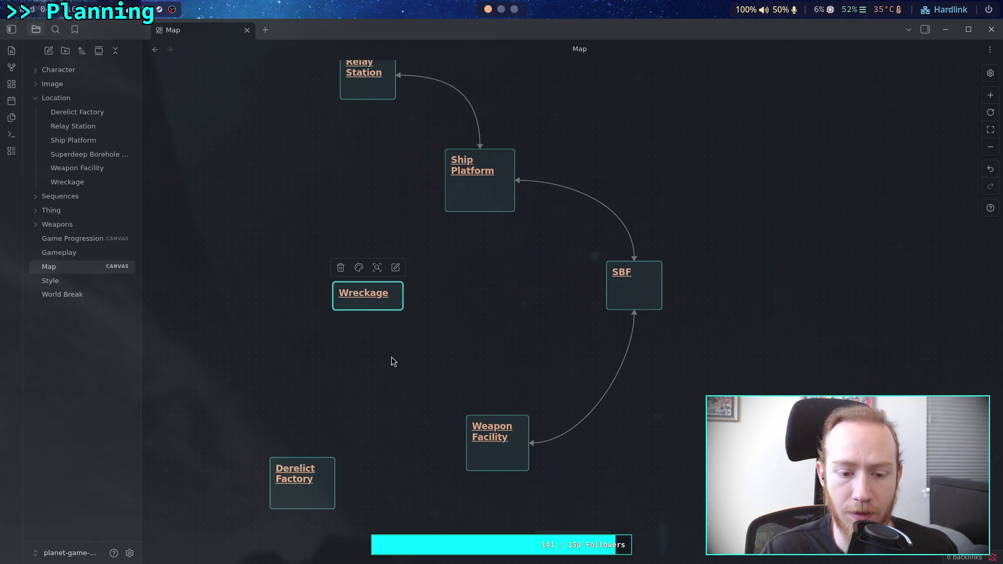
# - Create a two-way link from the Wreckage card's right side to SBF
pyautogui.moveTo(498, 415)
pyautogui.mouseDown()
pyautogui.moveTo(374, 333)
pyautogui.moveTo(367, 311)
pyautogui.mouseUp()
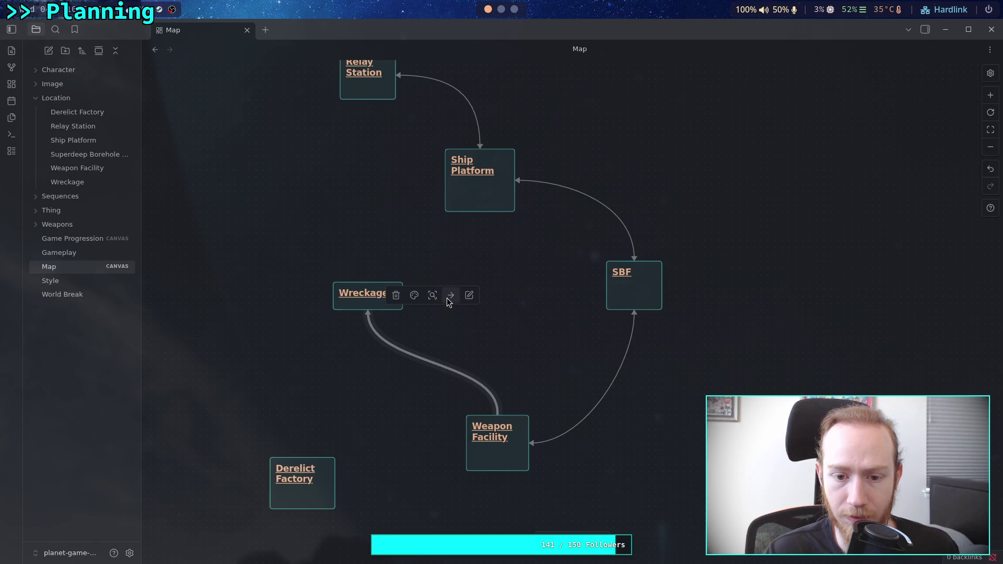
pyautogui.click(450, 296)
pyautogui.click(483, 341)
pyautogui.click(523, 357)
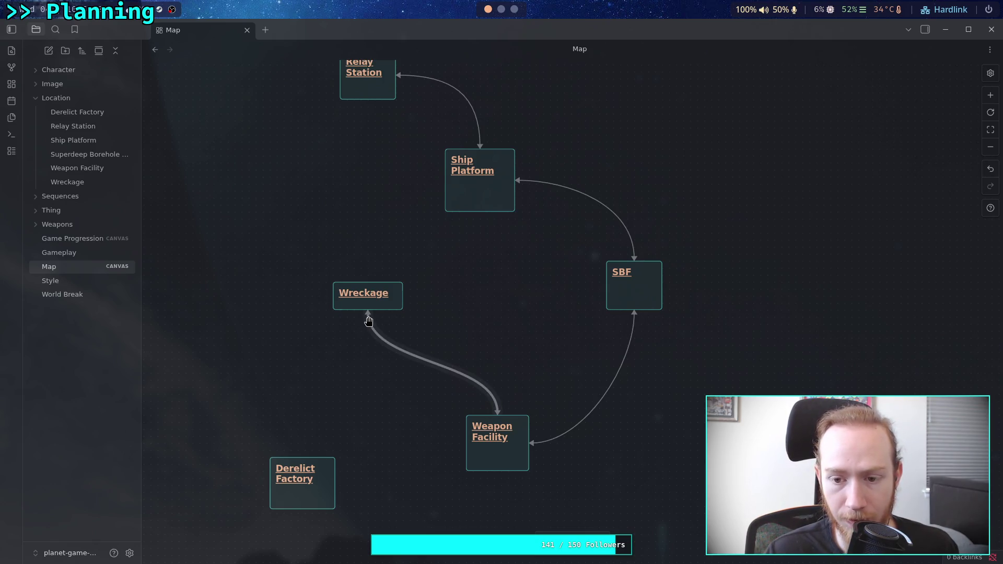
pyautogui.moveTo(368, 321)
pyautogui.mouseDown()
pyautogui.moveTo(524, 311)
pyautogui.moveTo(402, 297)
pyautogui.mouseUp()
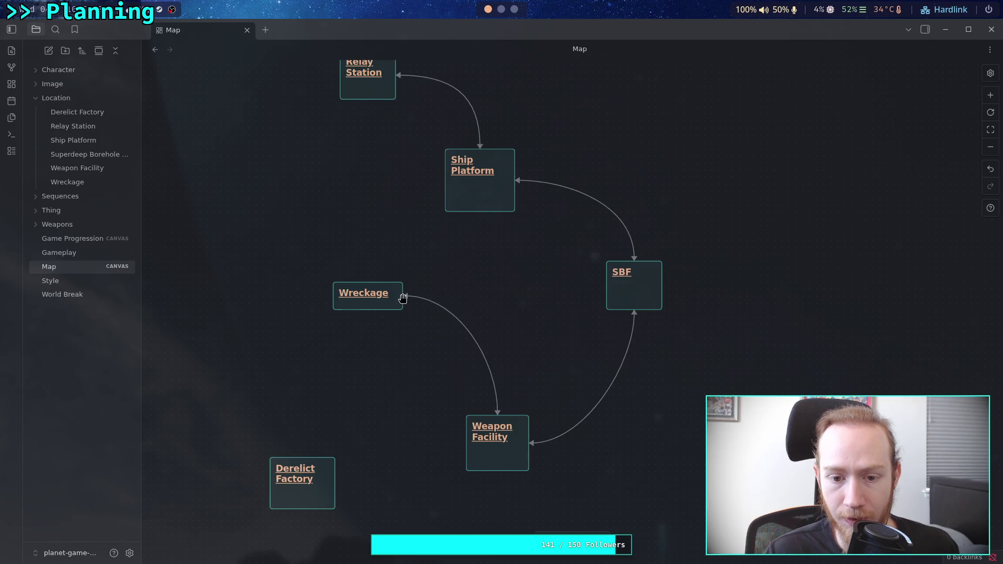
pyautogui.moveTo(505, 395)
pyautogui.mouseDown()
pyautogui.moveTo(567, 313)
pyautogui.moveTo(604, 291)
pyautogui.mouseUp()
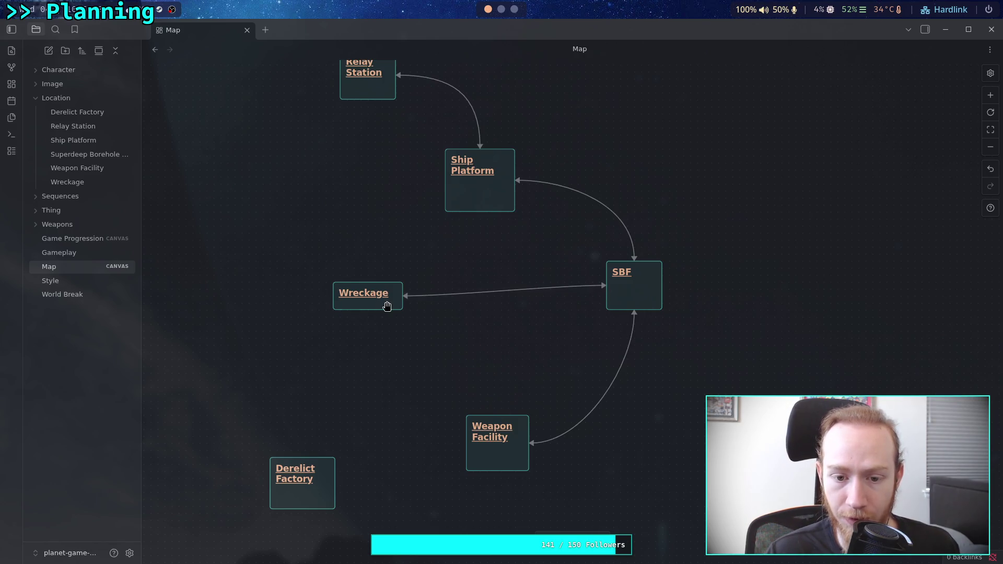
# - Rearrange the Wreckage, Weapon Facility and SBF cards around the new link
pyautogui.moveTo(387, 305); pyautogui.dragTo(501, 316)
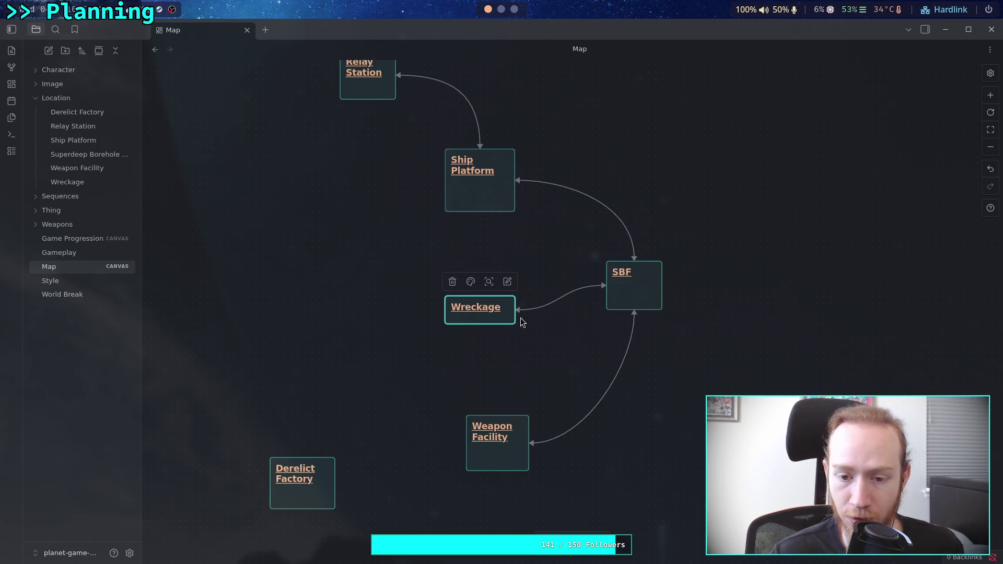
pyautogui.moveTo(501, 322)
pyautogui.mouseDown()
pyautogui.moveTo(500, 379)
pyautogui.moveTo(516, 361)
pyautogui.moveTo(499, 301)
pyautogui.moveTo(499, 312)
pyautogui.mouseUp()
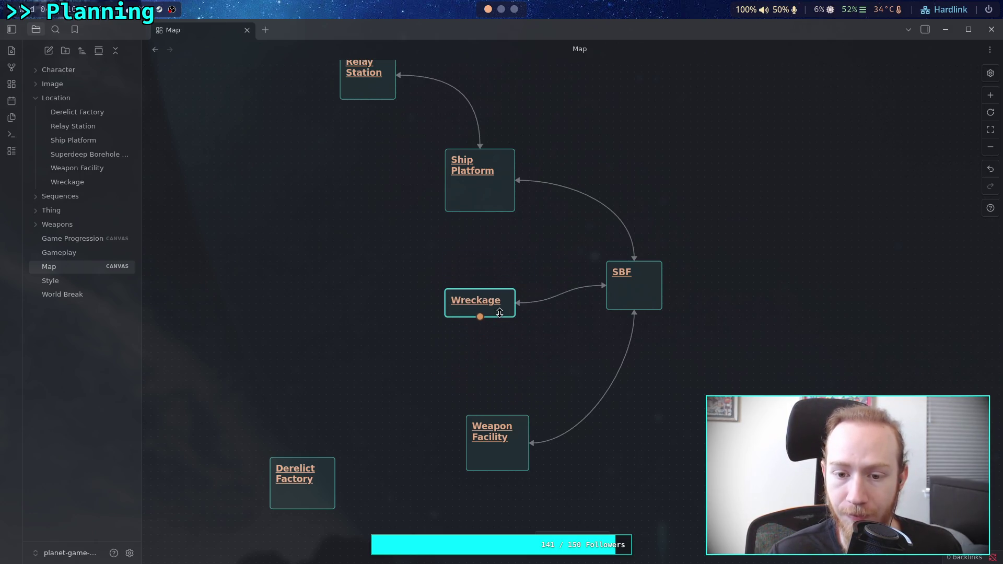
pyautogui.moveTo(567, 333); pyautogui.dragTo(502, 312)
pyautogui.moveTo(448, 423); pyautogui.dragTo(419, 450)
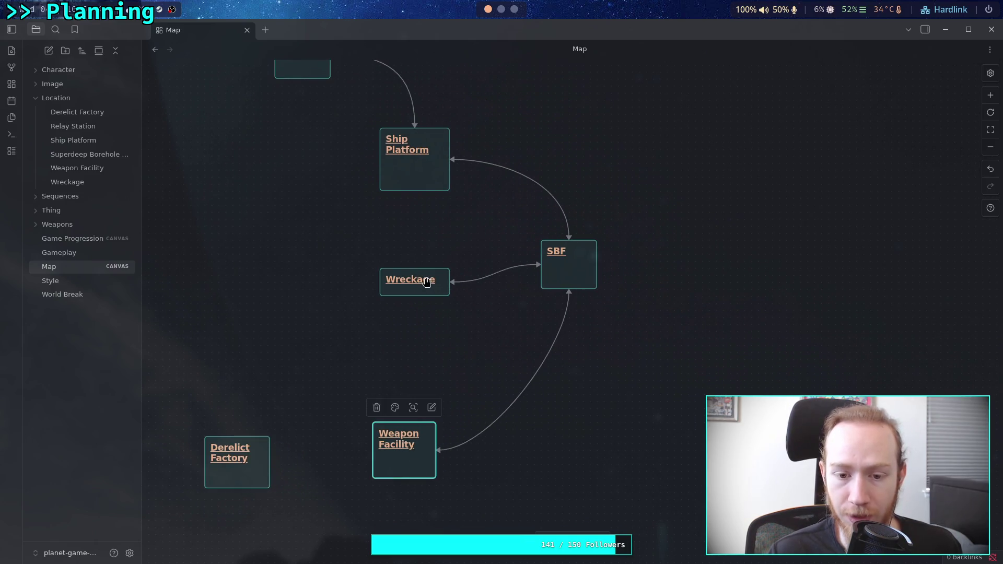
pyautogui.moveTo(430, 284)
pyautogui.mouseDown()
pyautogui.moveTo(418, 328)
pyautogui.moveTo(417, 314)
pyautogui.mouseUp()
pyautogui.moveTo(580, 273); pyautogui.dragTo(564, 213)
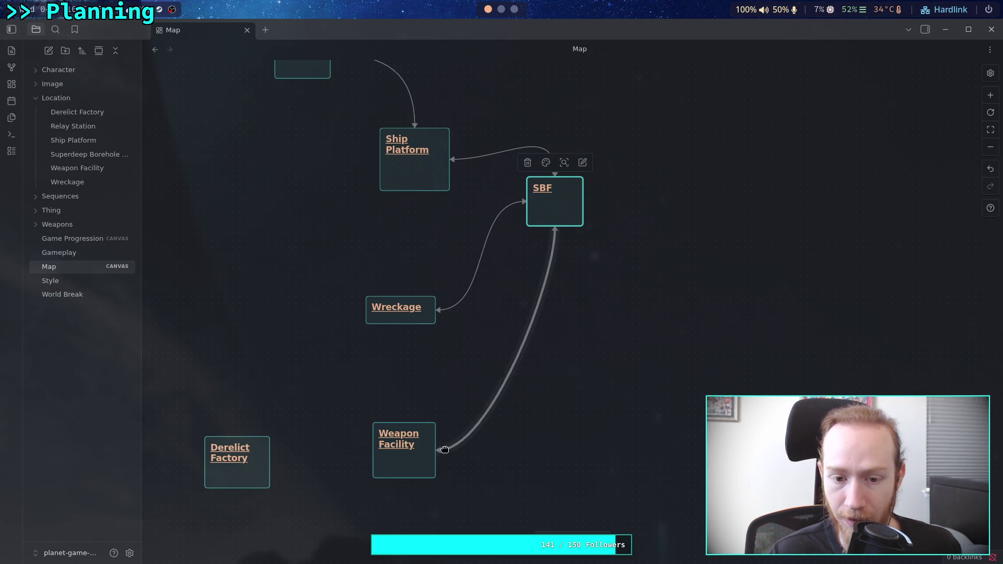
# - Replace the SBF–Weapon Facility link with a one-way link from Weapon Facility to SBF
pyautogui.moveTo(440, 449)
pyautogui.mouseDown()
pyautogui.moveTo(412, 372)
pyautogui.moveTo(410, 420)
pyautogui.moveTo(464, 448)
pyautogui.mouseUp()
pyautogui.click(475, 421)
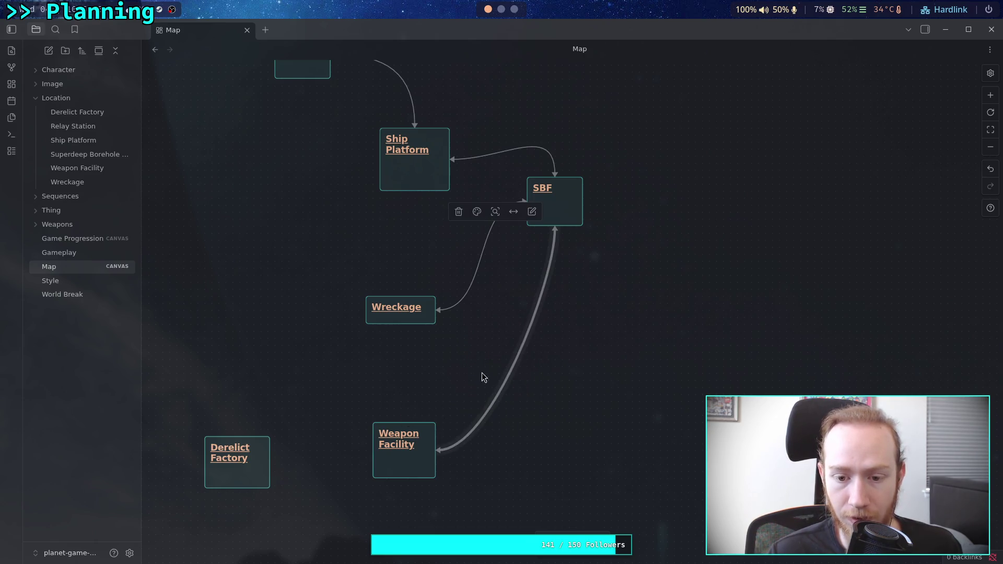
pyautogui.click(516, 213)
pyautogui.click(525, 242)
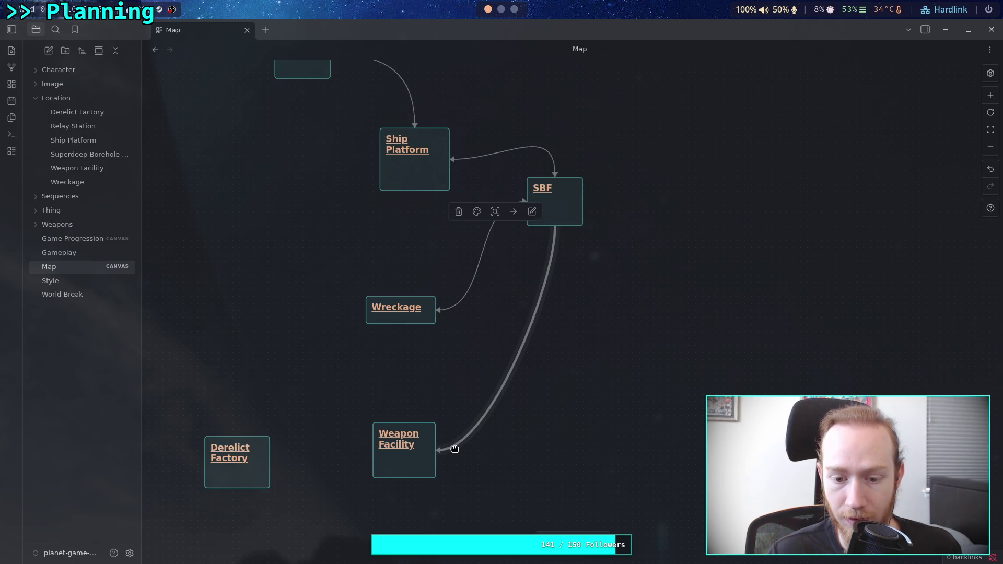
pyautogui.press('Delete')
pyautogui.moveTo(434, 455)
pyautogui.mouseDown()
pyautogui.moveTo(568, 226)
pyautogui.moveTo(557, 227)
pyautogui.mouseUp()
pyautogui.click(73, 239)
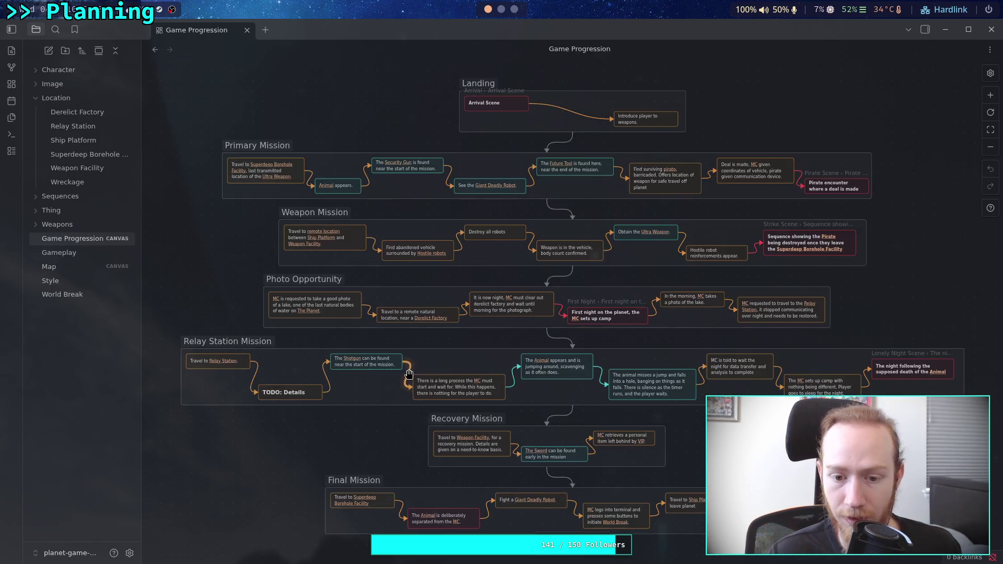
pyautogui.scroll(3, 448, 425)
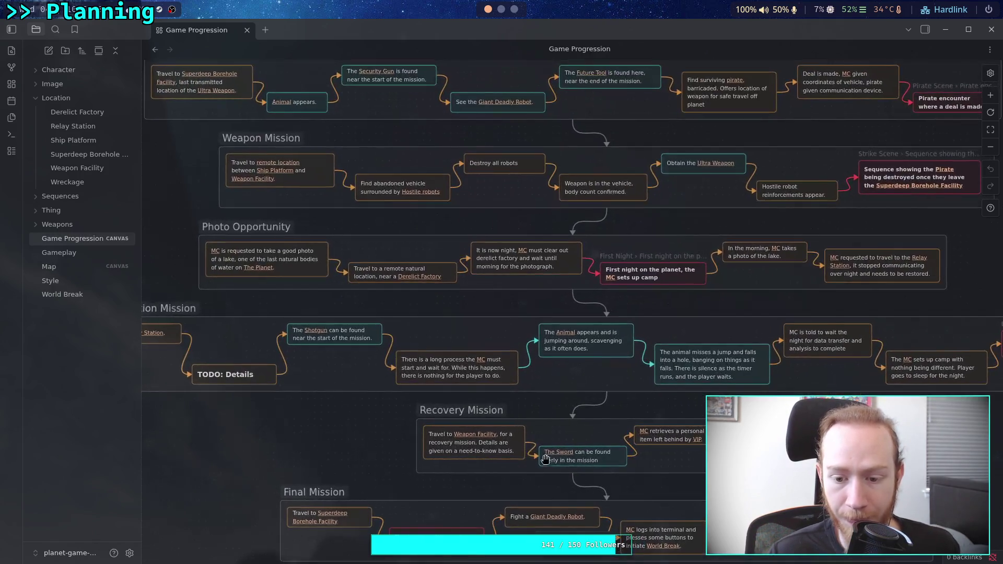
pyautogui.scroll(2, 449, 424)
pyautogui.scroll(-2, 362, 454)
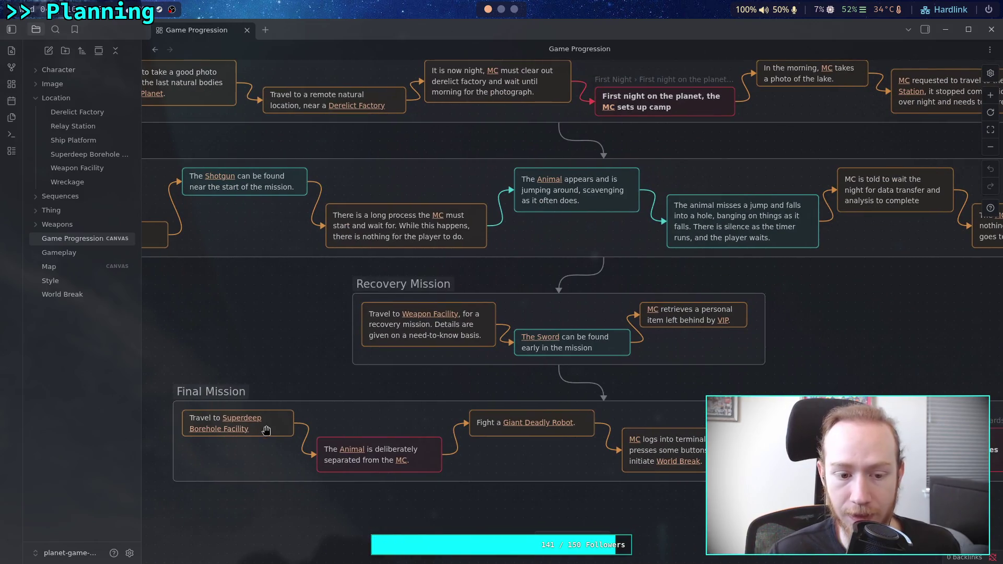
pyautogui.click(81, 269)
pyautogui.scroll(-2, 606, 397)
pyautogui.hscroll(2, 606, 397)
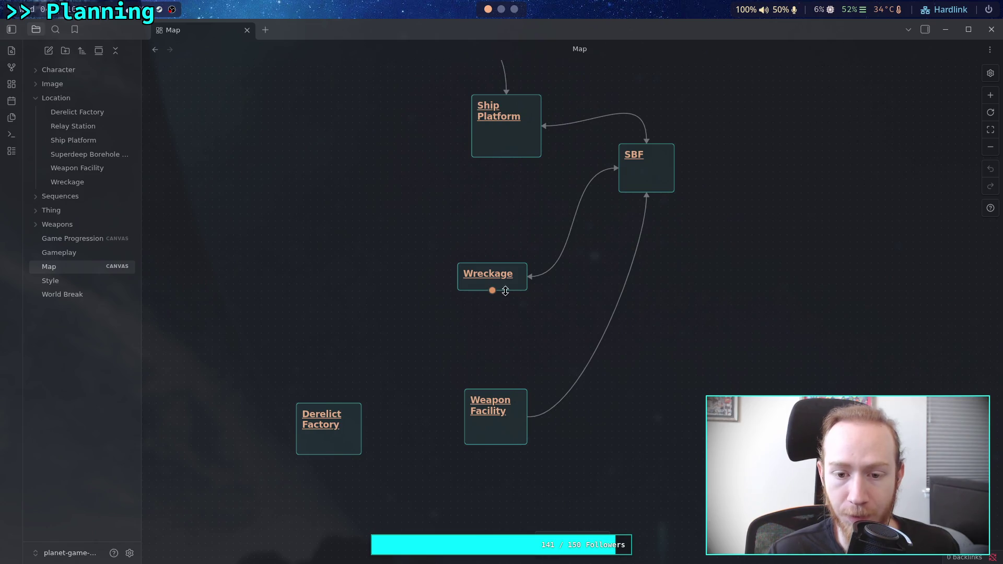
# - Delete the Relay Station to Ship Platform link and reposition the Relay Station card
pyautogui.scroll(2, 515, 392)
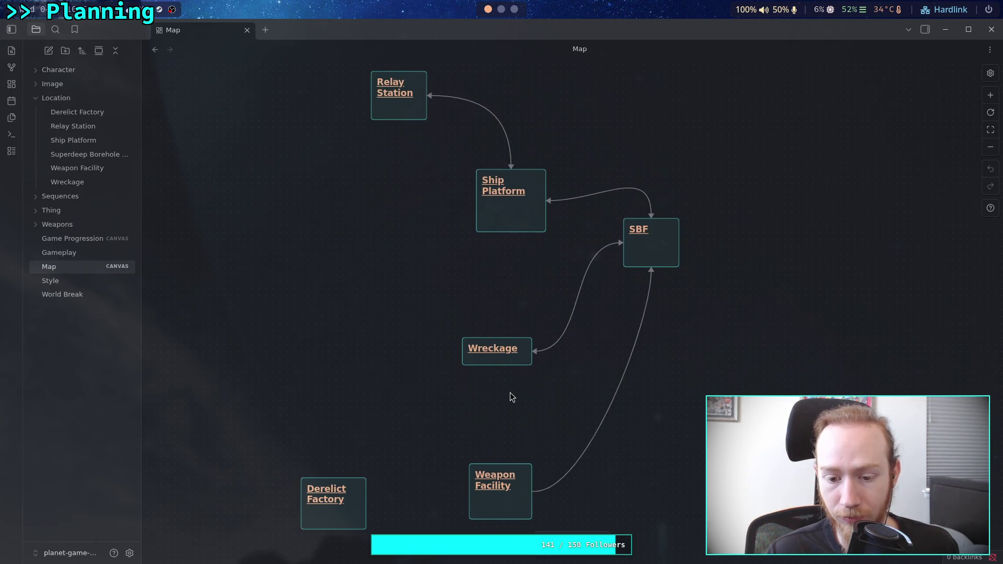
pyautogui.scroll(-2, 510, 393)
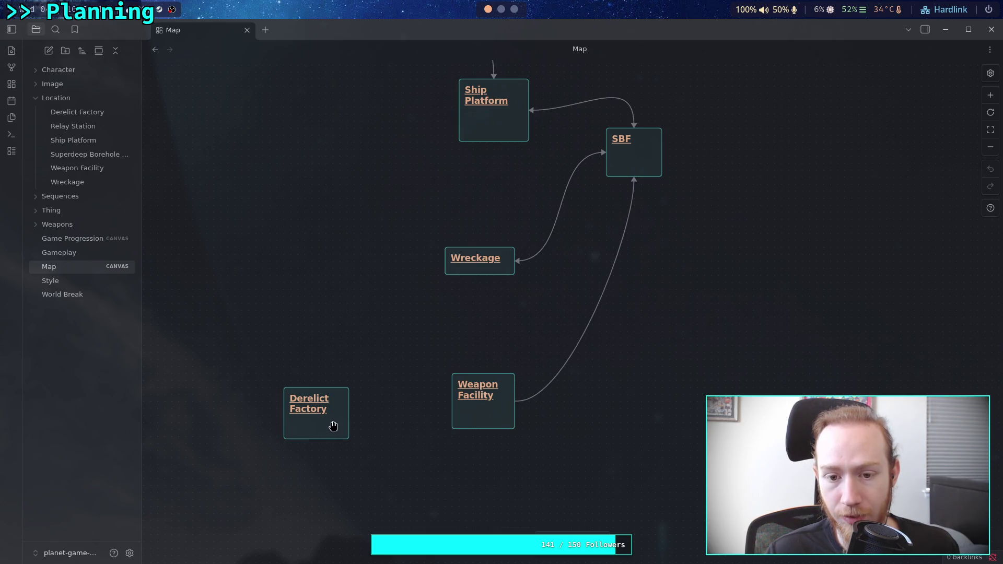
pyautogui.scroll(3, 394, 381)
pyautogui.click(499, 199)
pyautogui.press('Delete')
pyautogui.moveTo(378, 159); pyautogui.dragTo(288, 236)
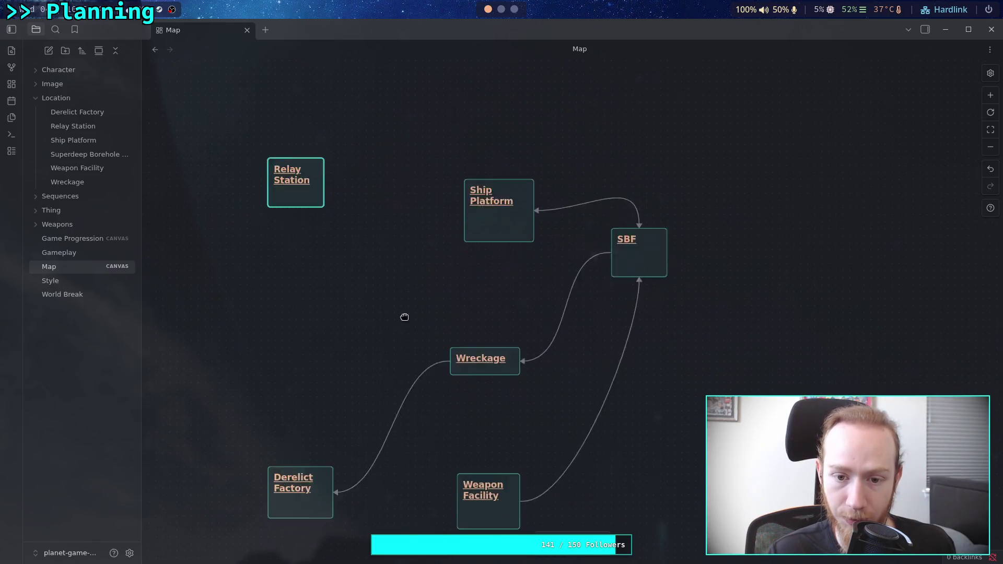
pyautogui.moveTo(403, 324); pyautogui.dragTo(432, 224)
pyautogui.moveTo(391, 123); pyautogui.dragTo(392, 223)
pyautogui.moveTo(337, 167); pyautogui.dragTo(418, 151)
# - Move Derelict Factory up and try a link from it to Weapon Facility
pyautogui.scroll(-1, 432, 222)
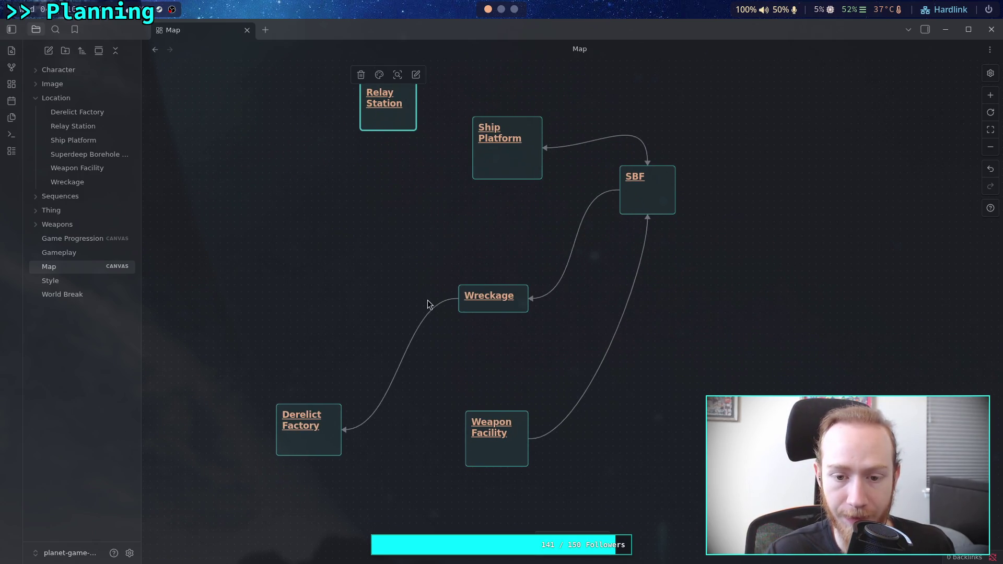
pyautogui.moveTo(452, 387); pyautogui.dragTo(465, 341)
pyautogui.moveTo(342, 406); pyautogui.dragTo(349, 357)
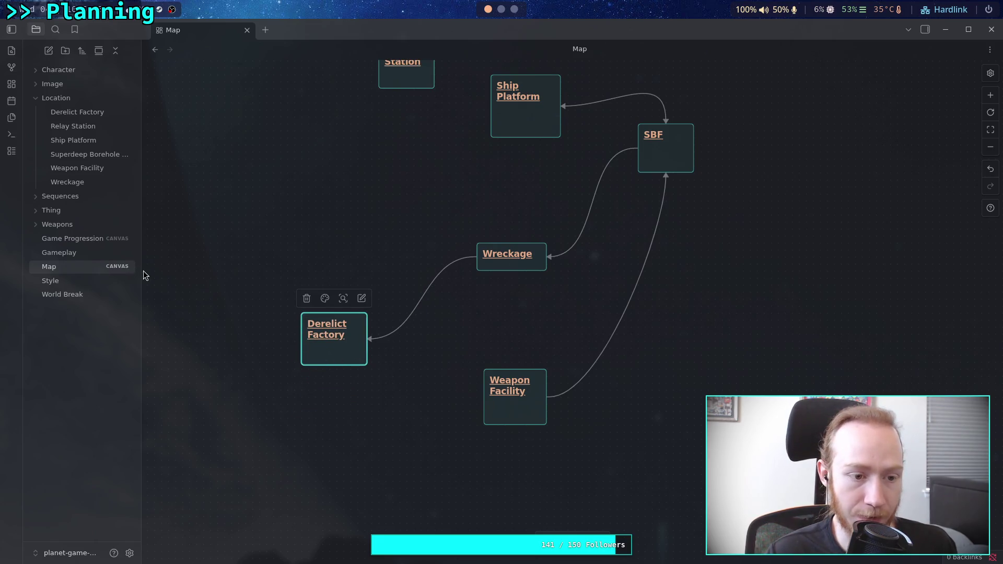
pyautogui.moveTo(335, 365); pyautogui.dragTo(484, 409)
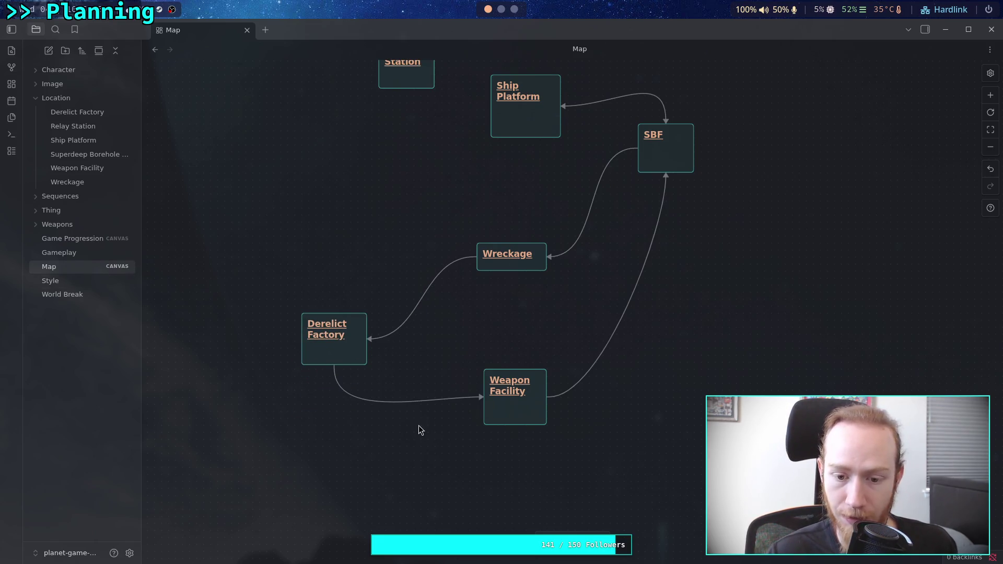
pyautogui.scroll(1, 418, 427)
pyautogui.moveTo(352, 378); pyautogui.dragTo(383, 331)
pyautogui.scroll(3, 462, 438)
pyautogui.hscroll(3, 462, 439)
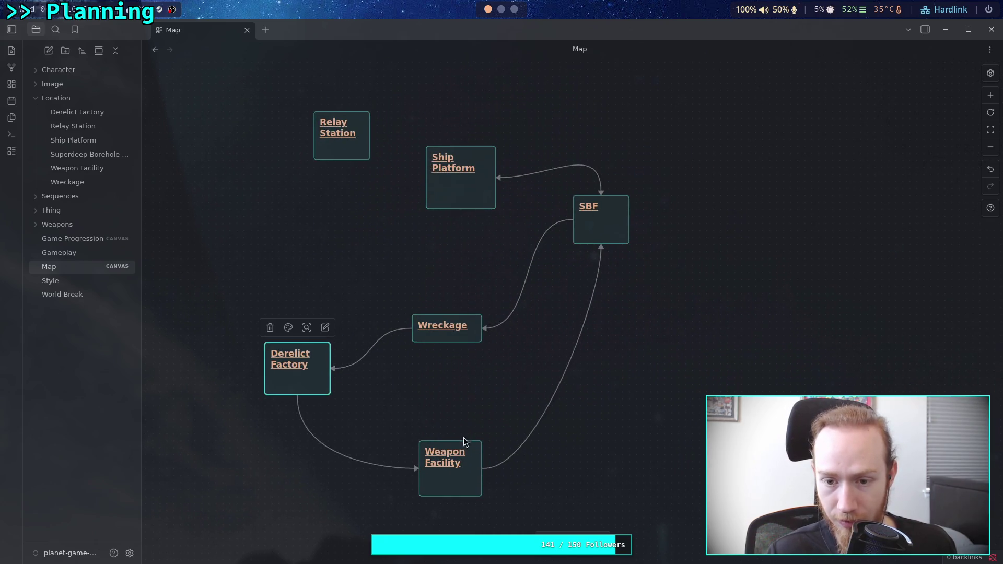
# - Move SBF down and right, remove the trial link, and connect Derelict Factory to Relay Station
pyautogui.moveTo(605, 235); pyautogui.dragTo(620, 270)
pyautogui.scroll(1, 522, 266)
pyautogui.click(449, 277)
pyautogui.scroll(-1, 340, 334)
pyautogui.hscroll(-1, 340, 335)
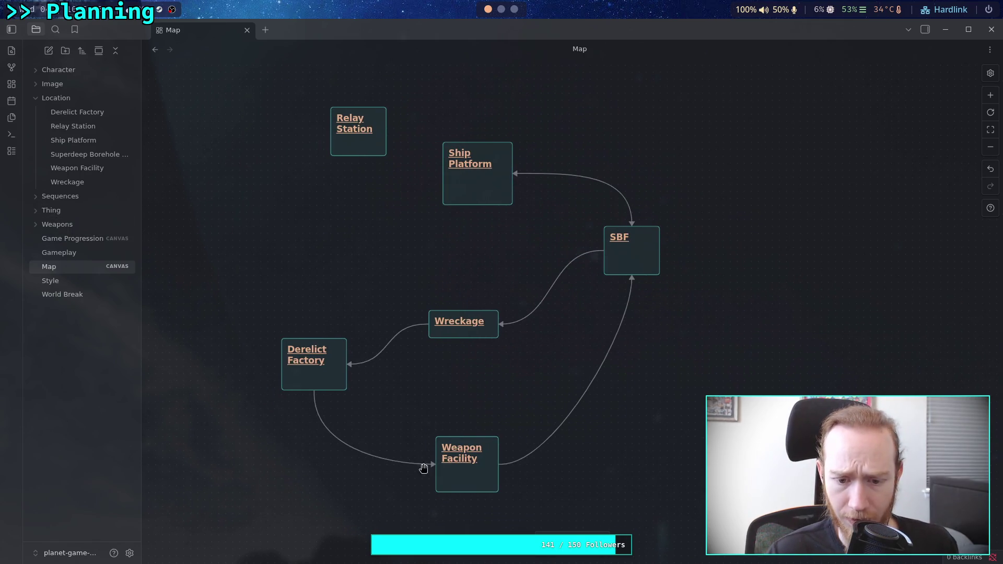
pyautogui.moveTo(435, 466); pyautogui.dragTo(246, 464)
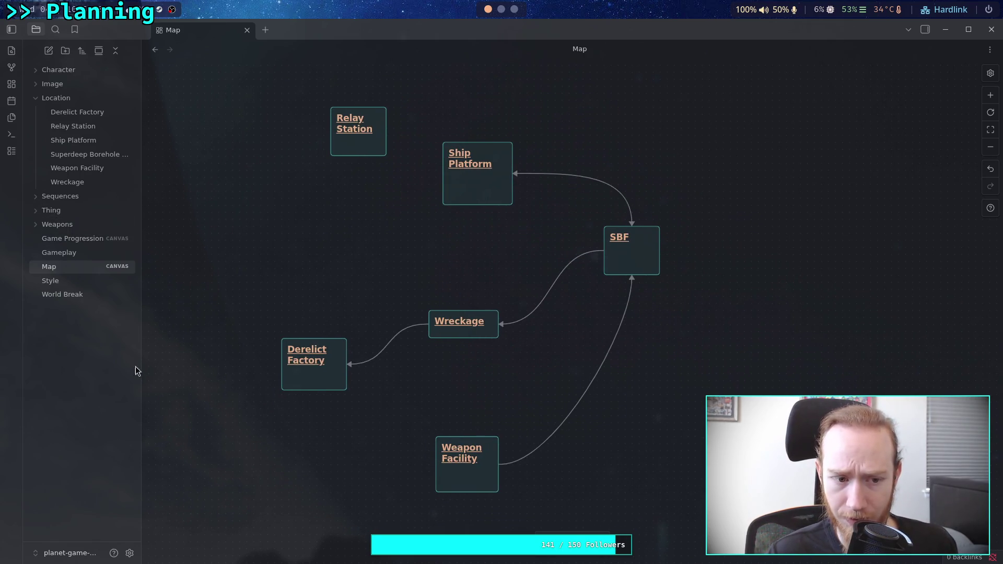
pyautogui.moveTo(317, 325)
pyautogui.mouseDown()
pyautogui.moveTo(359, 155)
pyautogui.moveTo(316, 248)
pyautogui.mouseUp()
pyautogui.click(72, 238)
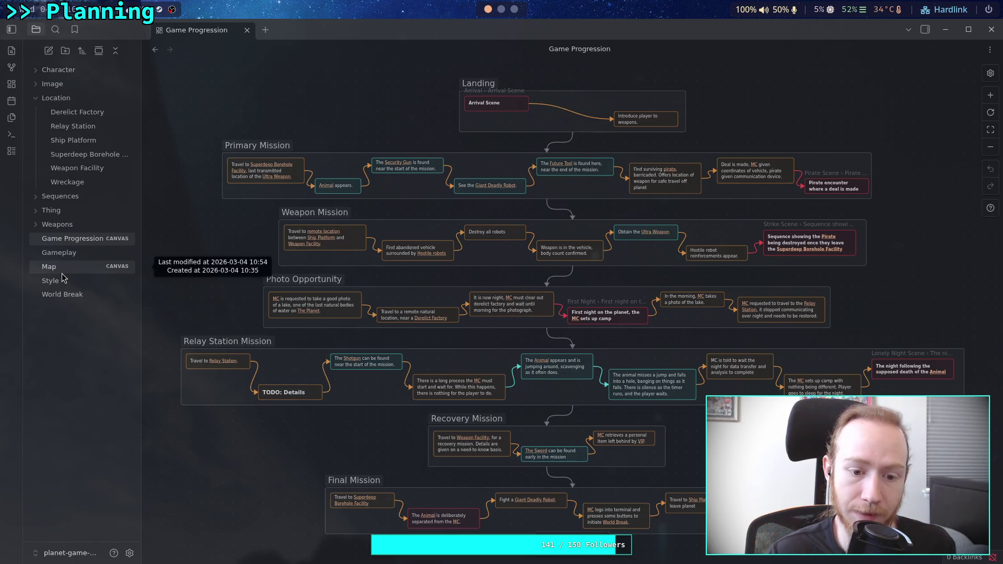
# - Back on the Map, draw a link from Relay Station down to Weapon Facility
pyautogui.scroll(-2, 388, 420)
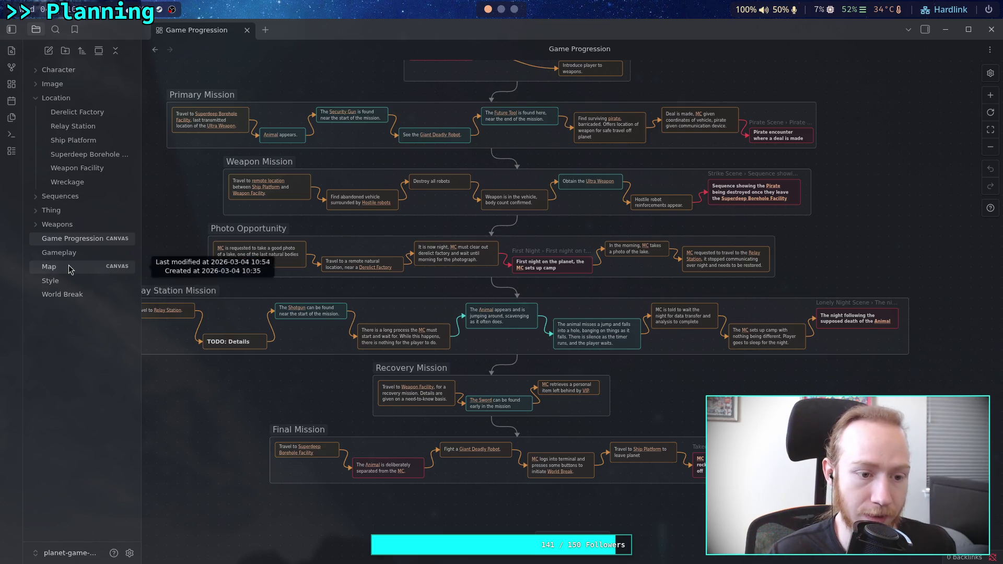
pyautogui.click(52, 267)
pyautogui.scroll(-2, 418, 251)
pyautogui.moveTo(364, 156)
pyautogui.mouseDown()
pyautogui.moveTo(438, 268)
pyautogui.moveTo(453, 398)
pyautogui.moveTo(485, 458)
pyautogui.mouseUp()
pyautogui.scroll(3, 415, 272)
# - Reposition the Relay Station, SBF and Wreckage cards on the map
pyautogui.moveTo(343, 258)
pyautogui.mouseDown()
pyautogui.moveTo(378, 224)
pyautogui.moveTo(396, 251)
pyautogui.mouseUp()
pyautogui.scroll(-2, 418, 254)
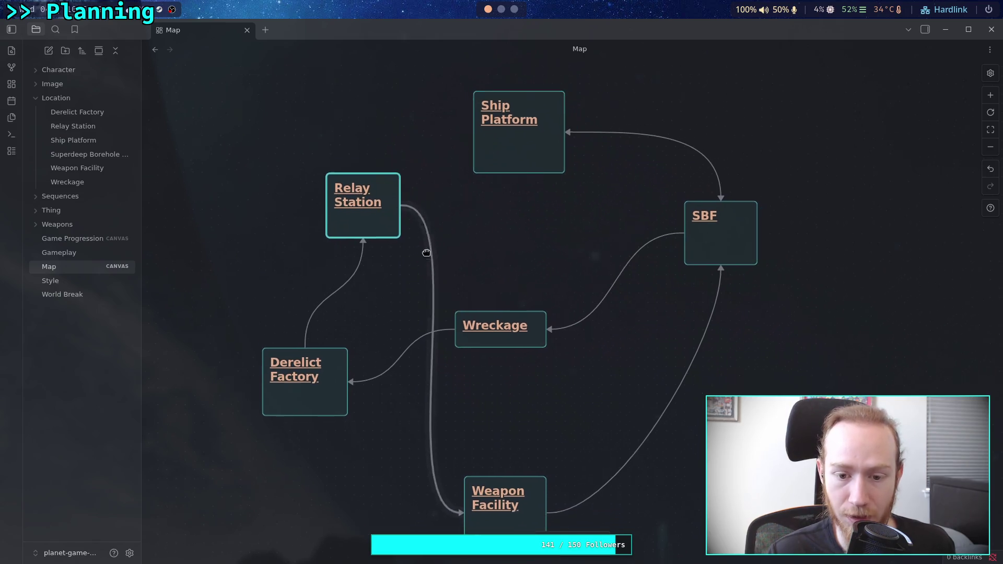
pyautogui.scroll(2, 461, 227)
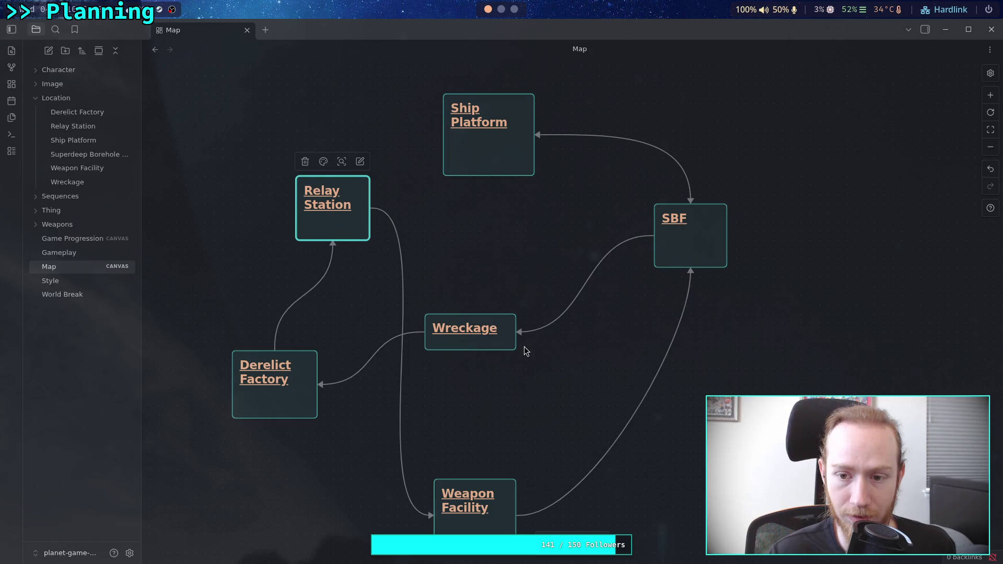
pyautogui.moveTo(524, 347); pyautogui.dragTo(434, 368)
pyautogui.moveTo(624, 266); pyautogui.dragTo(609, 258)
pyautogui.hscroll(-3, 501, 261)
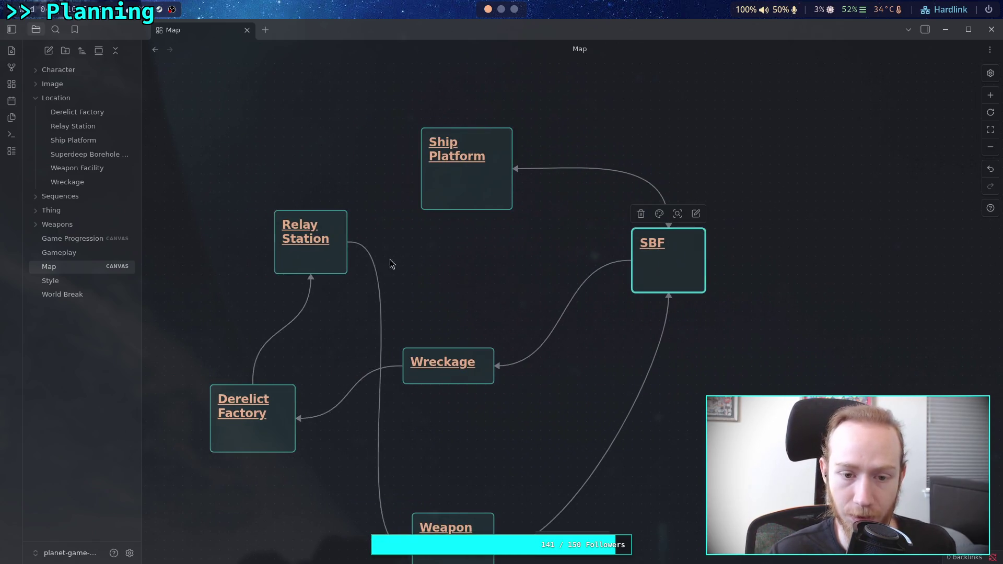
pyautogui.moveTo(676, 267)
pyautogui.mouseDown()
pyautogui.moveTo(666, 278)
pyautogui.moveTo(685, 304)
pyautogui.mouseUp()
pyautogui.moveTo(317, 257); pyautogui.dragTo(335, 229)
pyautogui.scroll(-3, 398, 303)
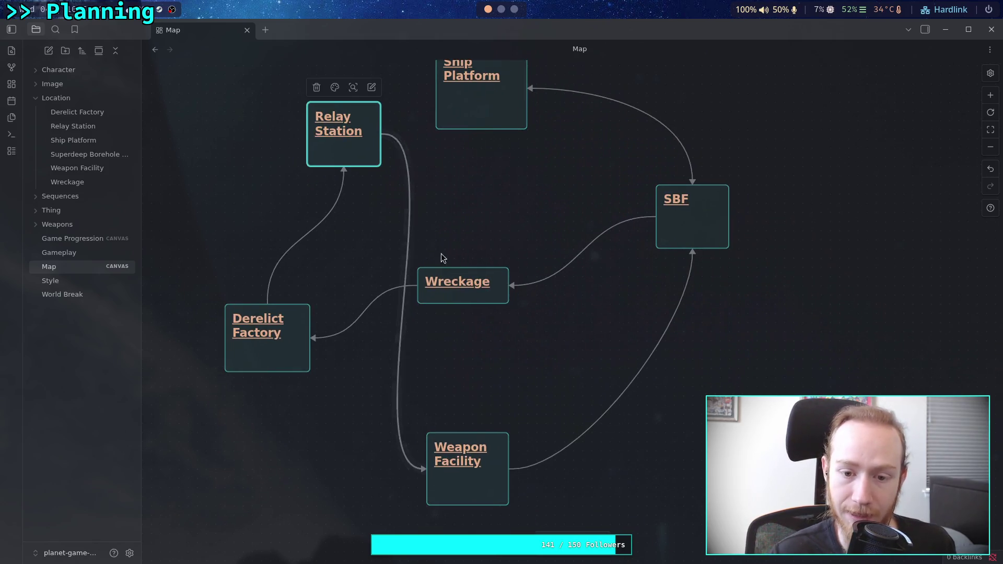
pyautogui.moveTo(489, 299)
pyautogui.mouseDown()
pyautogui.moveTo(509, 299)
pyautogui.moveTo(499, 300)
pyautogui.moveTo(489, 417)
pyautogui.mouseUp()
pyautogui.scroll(-3, 441, 225)
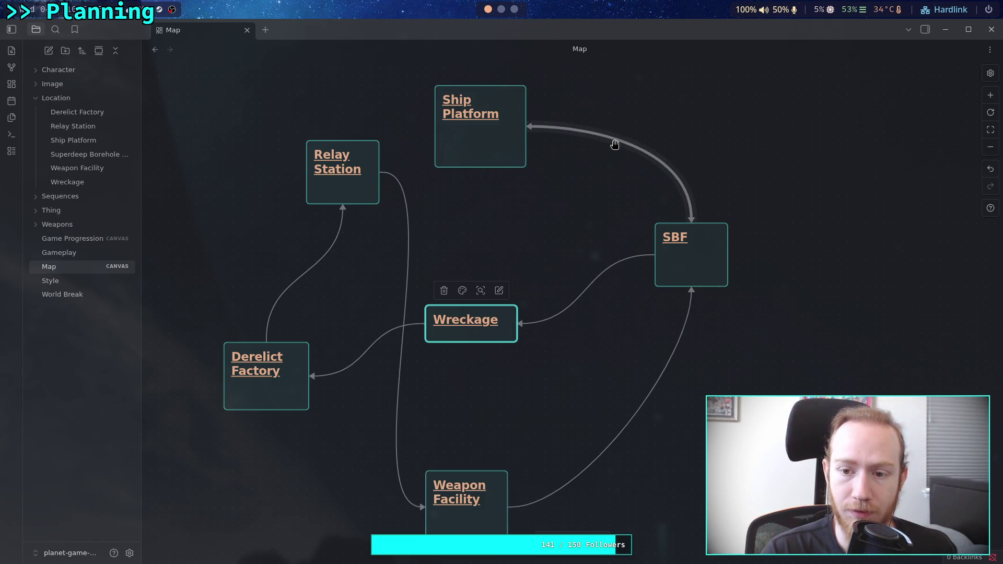
# - Move Weapon Facility right and up and nudge Wreckage higher
pyautogui.click(589, 285)
pyautogui.click(427, 235)
pyautogui.moveTo(469, 247); pyautogui.dragTo(467, 270)
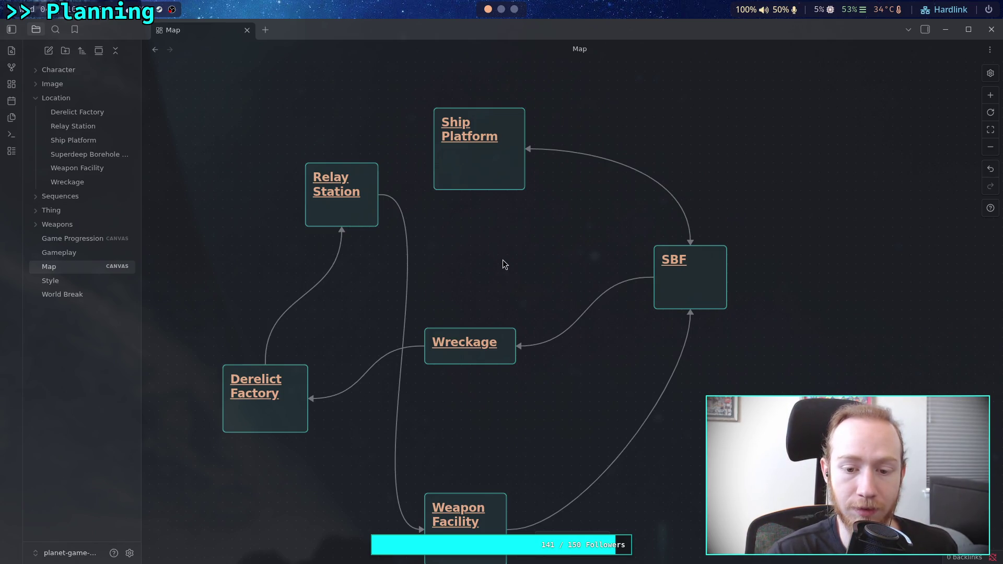
pyautogui.scroll(-2, 502, 259)
pyautogui.scroll(-2, 501, 217)
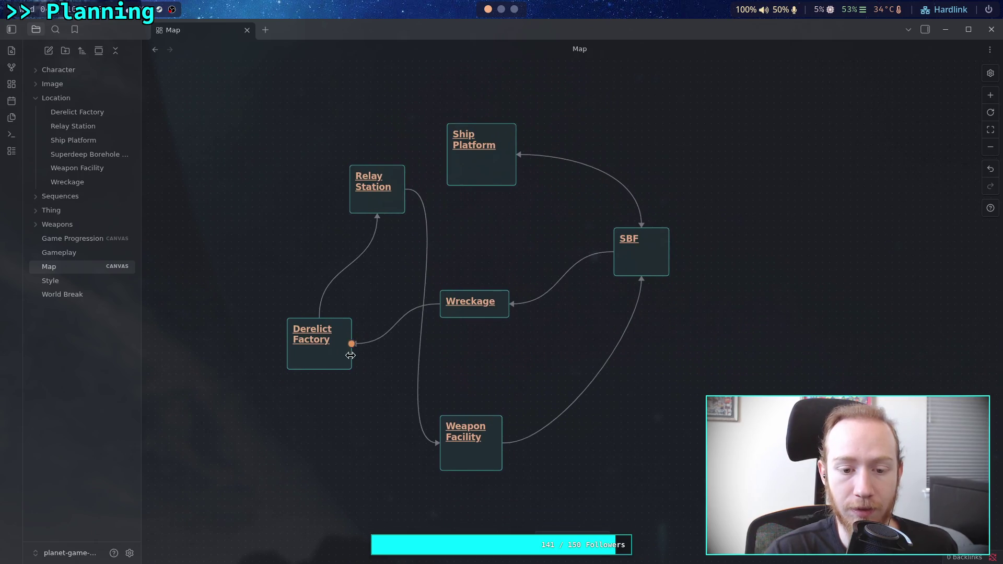
pyautogui.moveTo(470, 449); pyautogui.dragTo(539, 436)
pyautogui.moveTo(496, 310)
pyautogui.mouseDown()
pyautogui.moveTo(523, 292)
pyautogui.moveTo(487, 303)
pyautogui.moveTo(466, 290)
pyautogui.moveTo(387, 351)
pyautogui.moveTo(659, 549)
pyautogui.moveTo(457, 424)
pyautogui.moveTo(500, 258)
pyautogui.moveTo(296, 125)
pyautogui.moveTo(446, 304)
pyautogui.moveTo(505, 301)
pyautogui.moveTo(517, 316)
pyautogui.moveTo(522, 307)
pyautogui.mouseUp()
pyautogui.scroll(1, 525, 339)
pyautogui.click(530, 374)
# - Fine-tune Weapon Facility, Relay Station and Wreckage positions so the loop is evenly spaced
pyautogui.moveTo(512, 475)
pyautogui.mouseDown()
pyautogui.moveTo(477, 474)
pyautogui.moveTo(492, 458)
pyautogui.mouseUp()
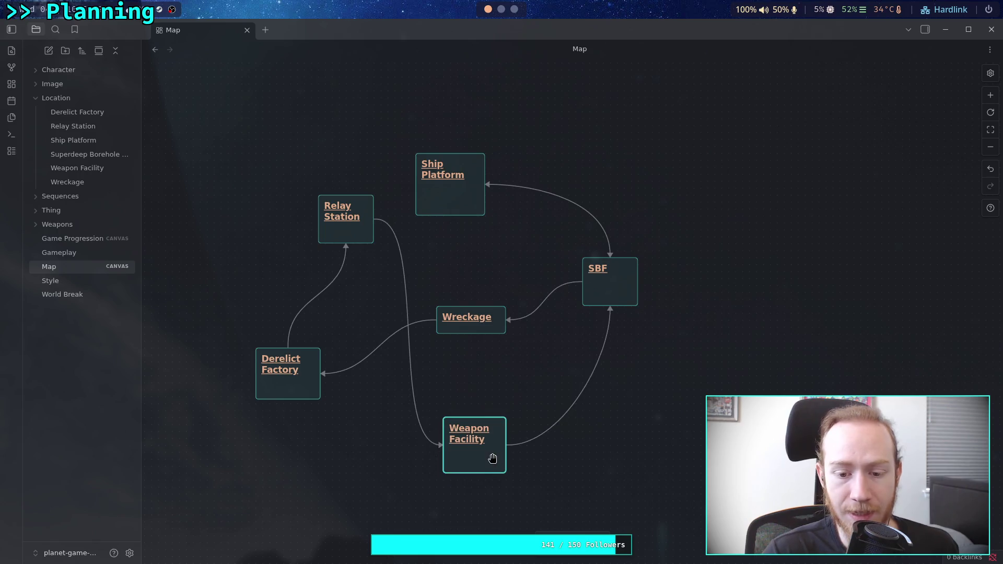
pyautogui.moveTo(352, 240); pyautogui.dragTo(352, 232)
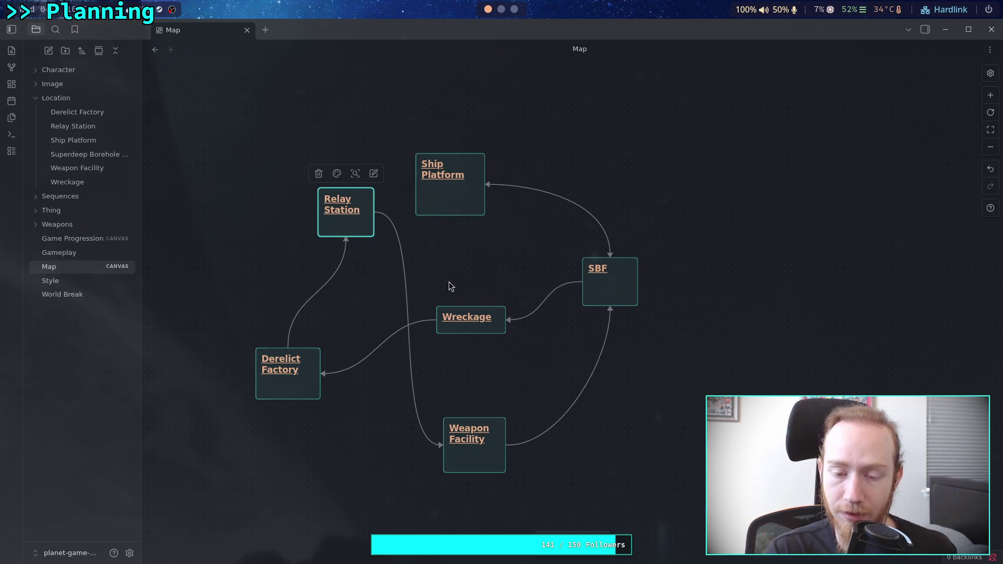
pyautogui.scroll(1, 457, 293)
pyautogui.moveTo(448, 281); pyautogui.dragTo(396, 406)
pyautogui.moveTo(464, 270); pyautogui.dragTo(388, 400)
pyautogui.moveTo(379, 309); pyautogui.dragTo(496, 403)
pyautogui.click(493, 401)
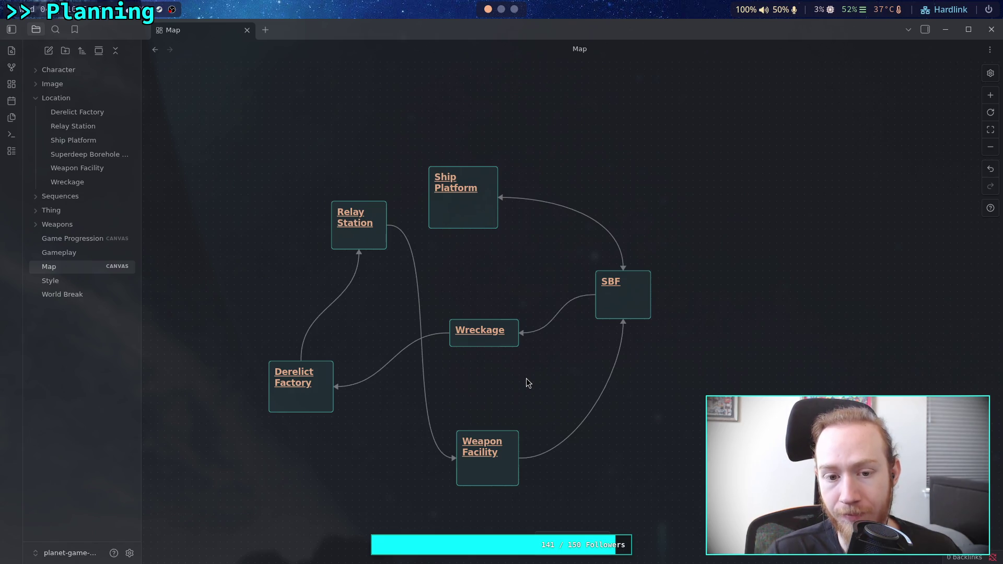
pyautogui.moveTo(526, 379); pyautogui.dragTo(522, 394)
pyautogui.moveTo(314, 416); pyautogui.dragTo(322, 410)
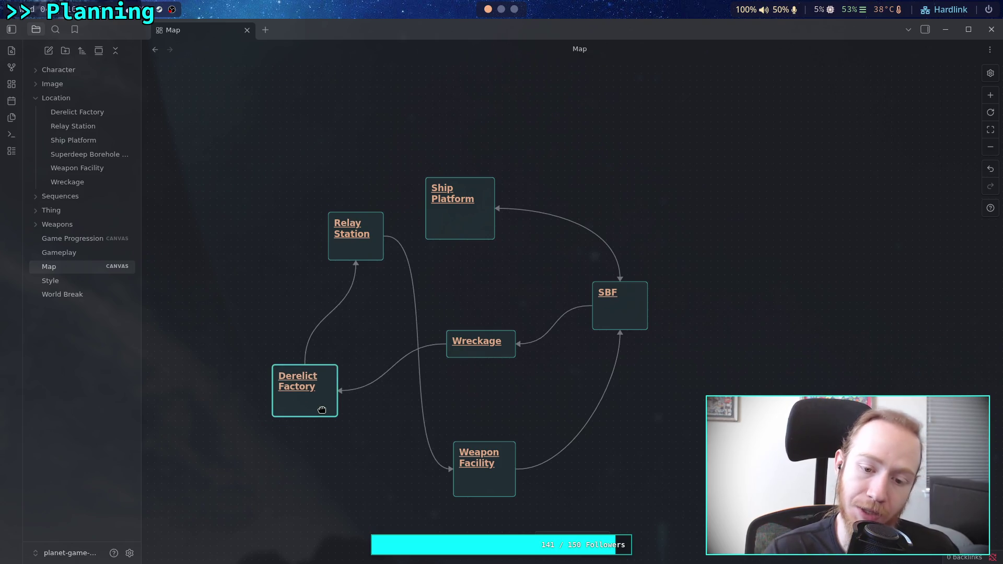
pyautogui.click(410, 283)
pyautogui.press('Delete')
pyautogui.moveTo(384, 236)
pyautogui.mouseDown()
pyautogui.moveTo(430, 347)
pyautogui.moveTo(452, 461)
pyautogui.mouseUp()
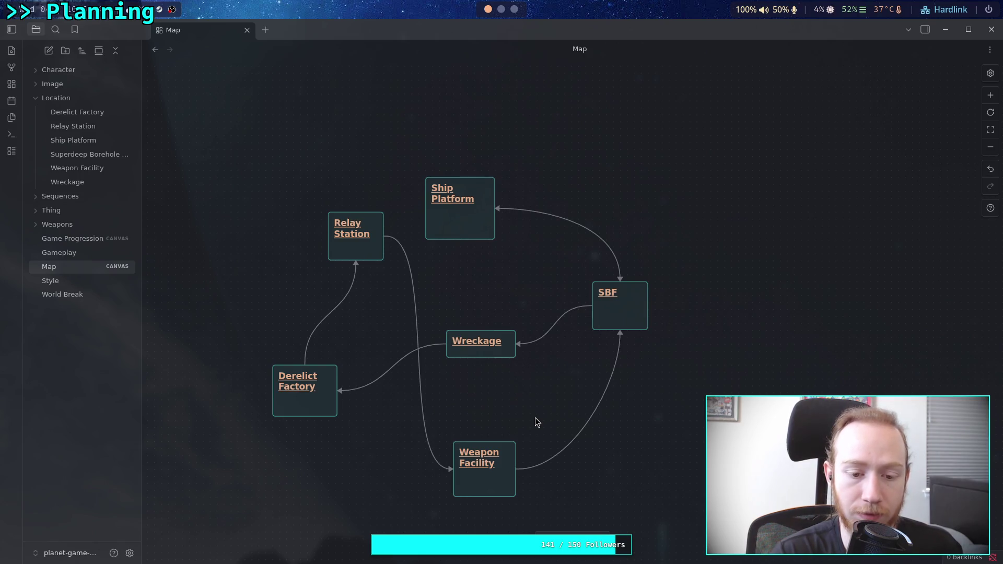
# - Rearrange the Wreckage, Derelict Factory, Weapon Facility and Relay Station cards on the Map canvas
pyautogui.moveTo(516, 408)
pyautogui.mouseDown()
pyautogui.moveTo(514, 393)
pyautogui.moveTo(491, 407)
pyautogui.mouseUp()
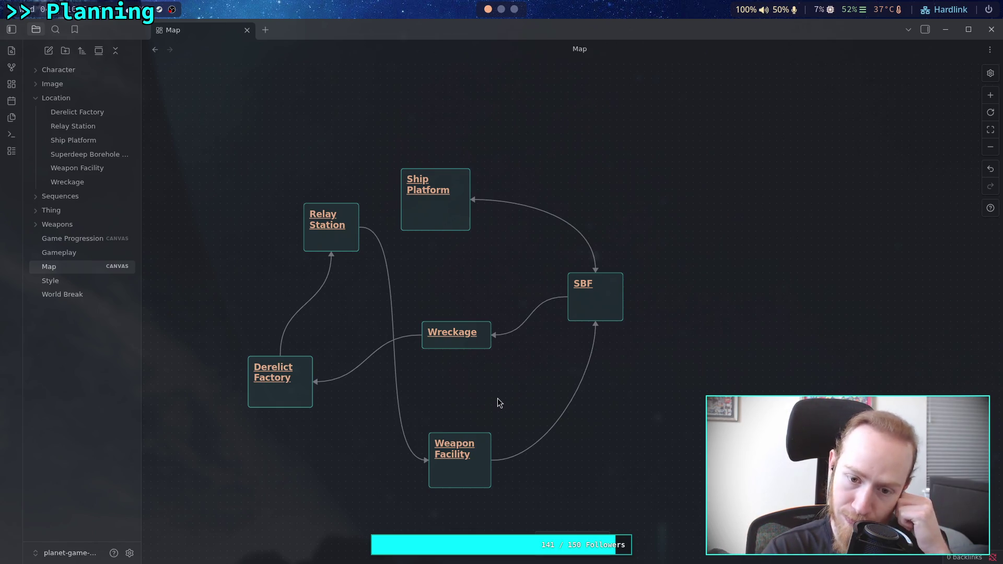
pyautogui.moveTo(478, 348); pyautogui.dragTo(471, 355)
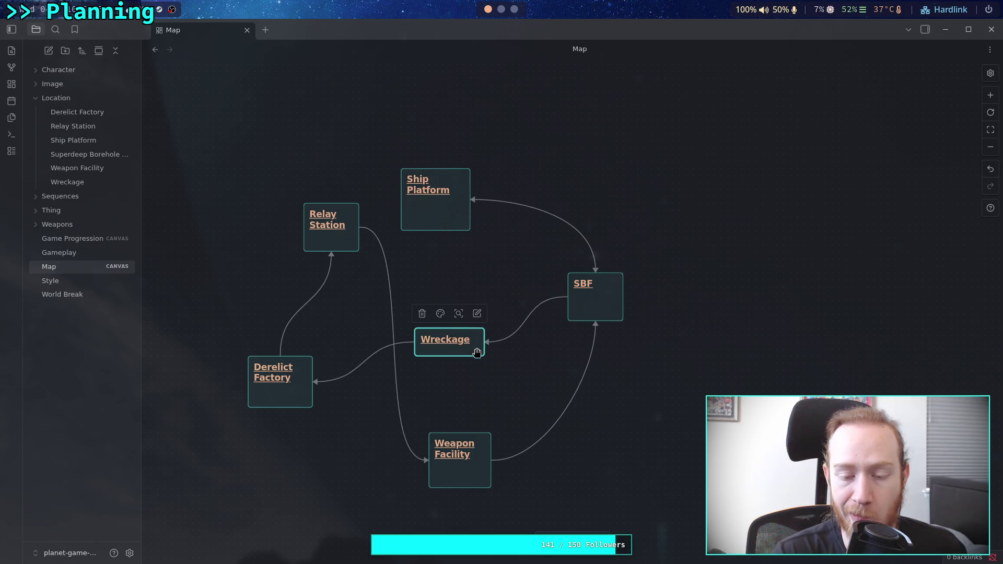
pyautogui.click(496, 393)
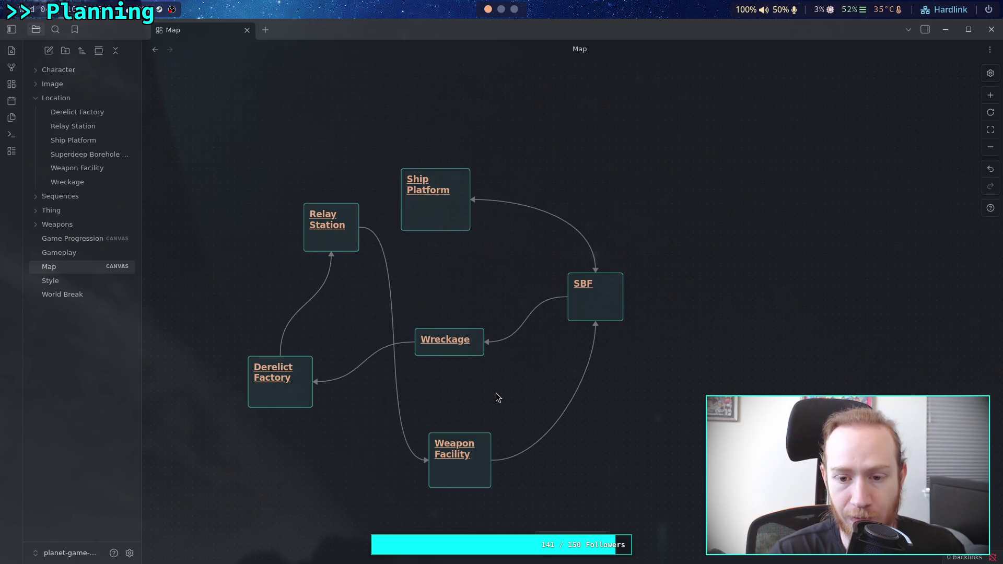
pyautogui.scroll(3, 505, 397)
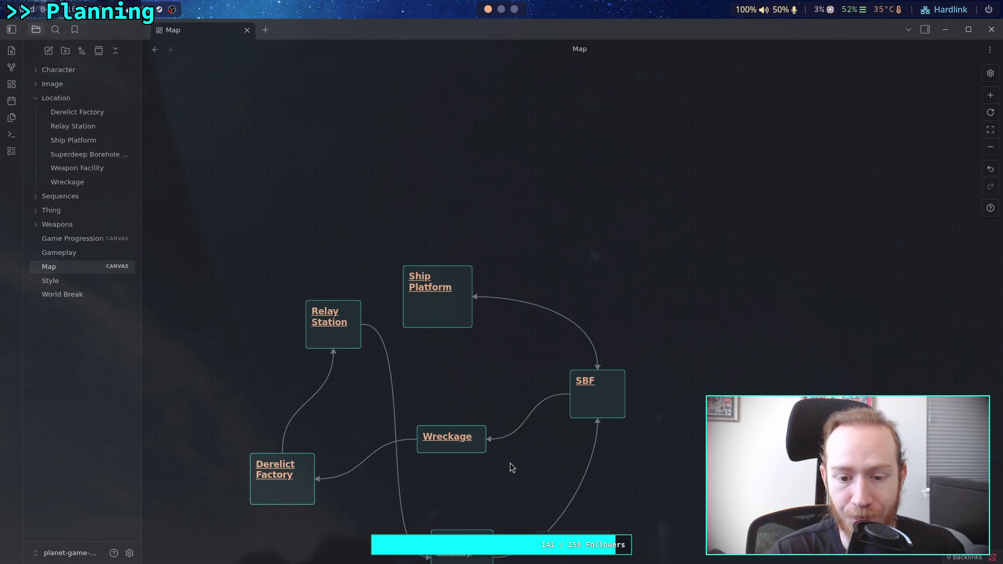
pyautogui.scroll(-3, 522, 454)
pyautogui.moveTo(301, 372)
pyautogui.mouseDown()
pyautogui.moveTo(307, 478)
pyautogui.moveTo(297, 396)
pyautogui.moveTo(252, 497)
pyautogui.moveTo(238, 507)
pyautogui.mouseUp()
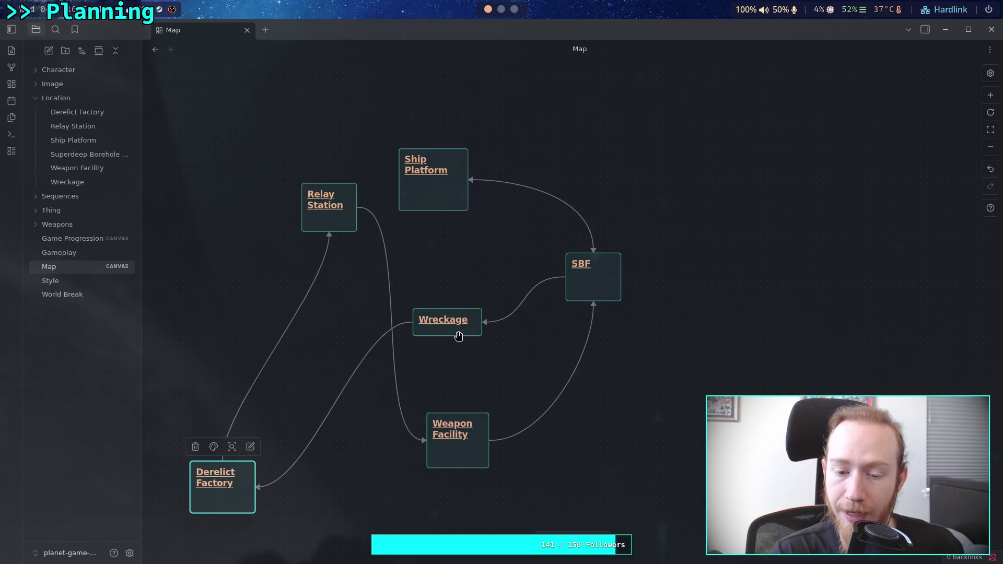
pyautogui.moveTo(470, 456); pyautogui.dragTo(498, 469)
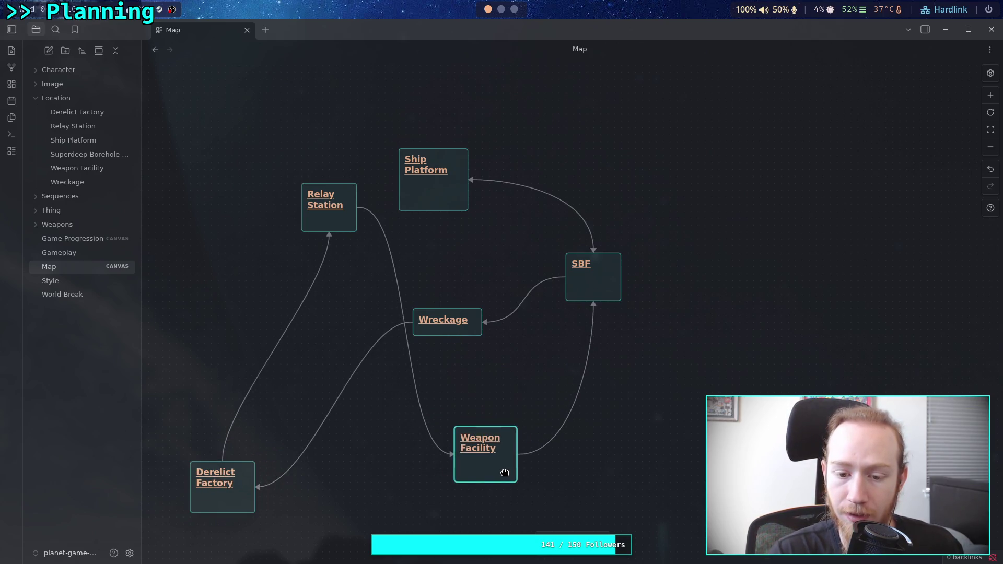
pyautogui.moveTo(459, 329); pyautogui.dragTo(453, 329)
pyautogui.moveTo(349, 221); pyautogui.dragTo(341, 208)
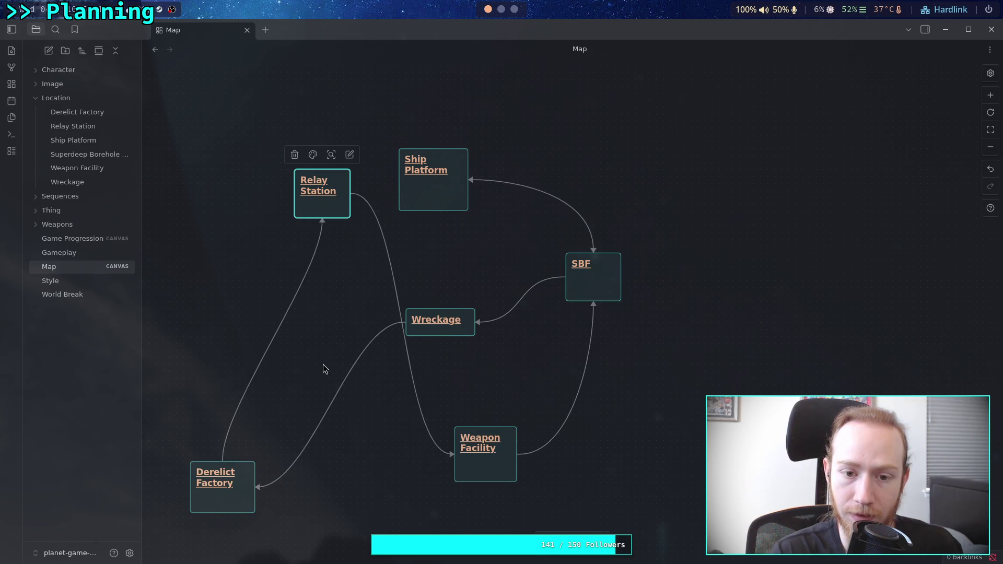
pyautogui.scroll(-2, 387, 413)
pyautogui.hscroll(-2, 387, 413)
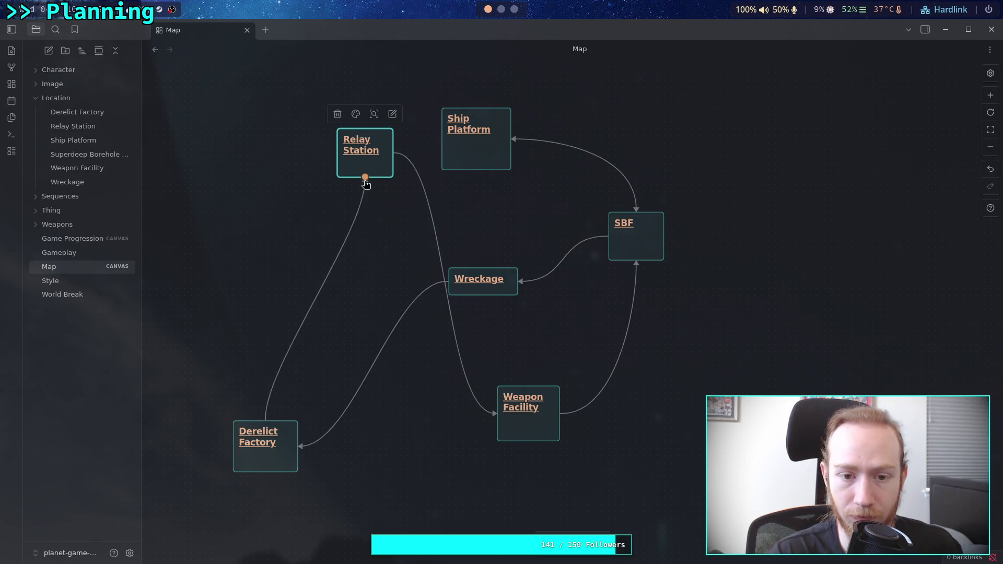
# - Reroute links: Derelict Factory to Relay Station's left, Wreckage from its bottom, and Relay Station's bottom to Weapon Facility's bottom
pyautogui.moveTo(365, 180); pyautogui.dragTo(340, 151)
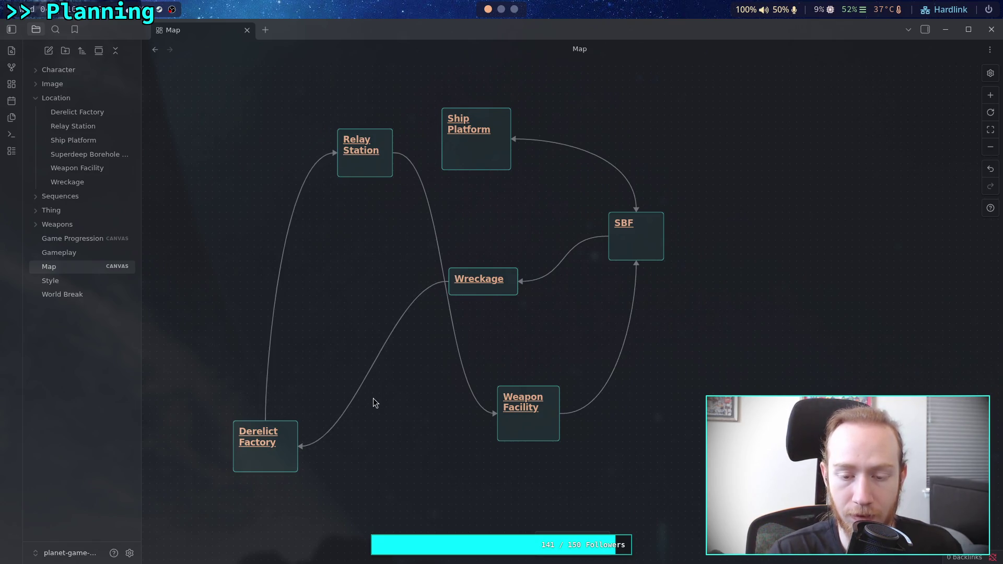
pyautogui.moveTo(442, 284); pyautogui.dragTo(487, 304)
pyautogui.hscroll(3, 523, 339)
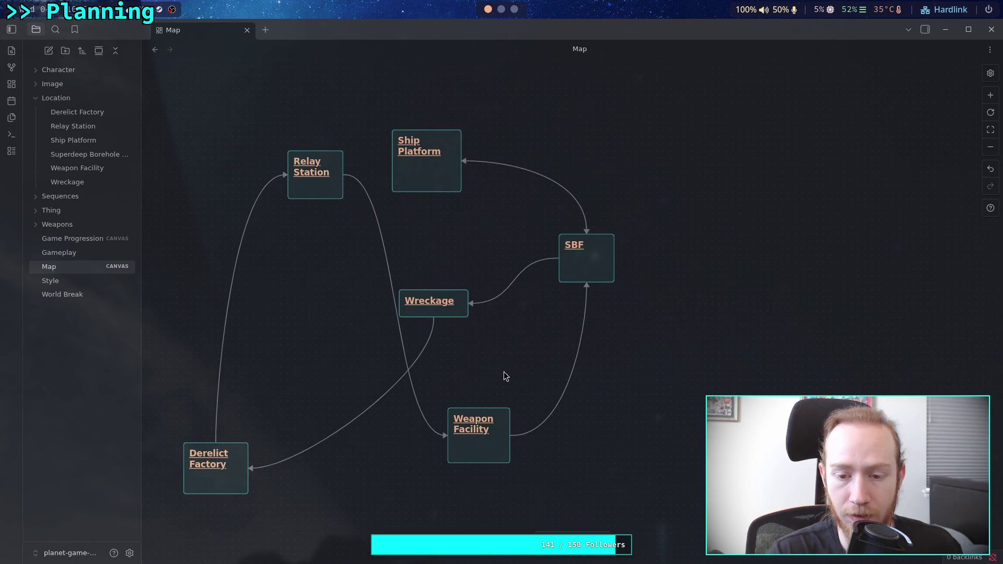
pyautogui.moveTo(346, 175); pyautogui.dragTo(320, 202)
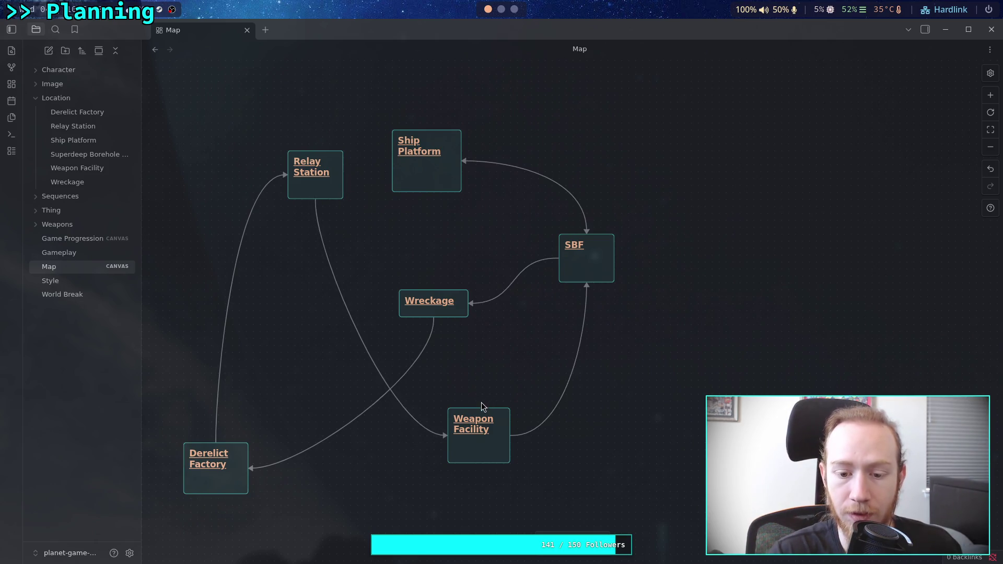
pyautogui.moveTo(446, 435)
pyautogui.mouseDown()
pyautogui.moveTo(452, 460)
pyautogui.moveTo(477, 466)
pyautogui.moveTo(475, 442)
pyautogui.moveTo(462, 441)
pyautogui.mouseUp()
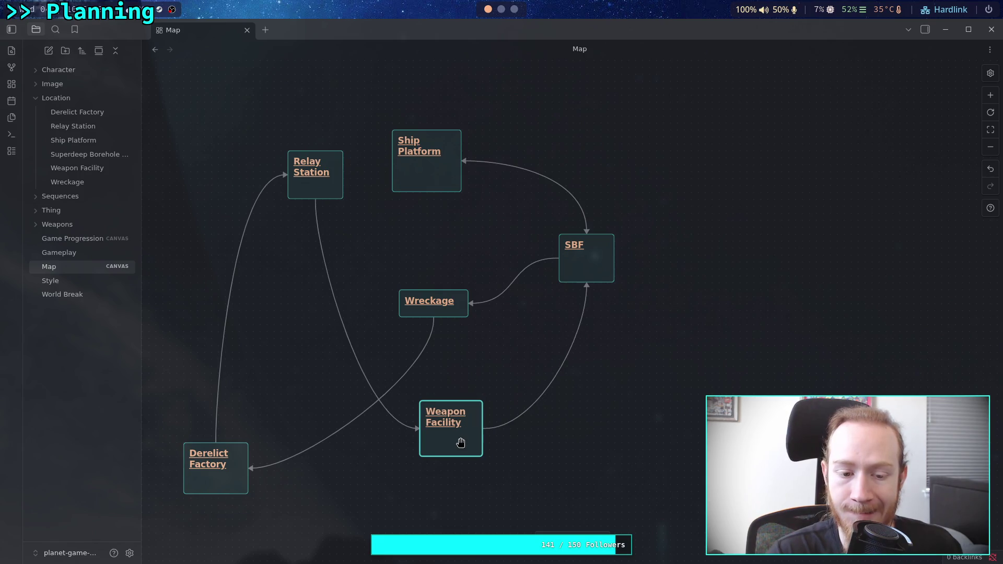
# - Move the Weapon Facility card slightly lower and open its note
pyautogui.scroll(-3, 379, 488)
pyautogui.moveTo(450, 375); pyautogui.dragTo(451, 389)
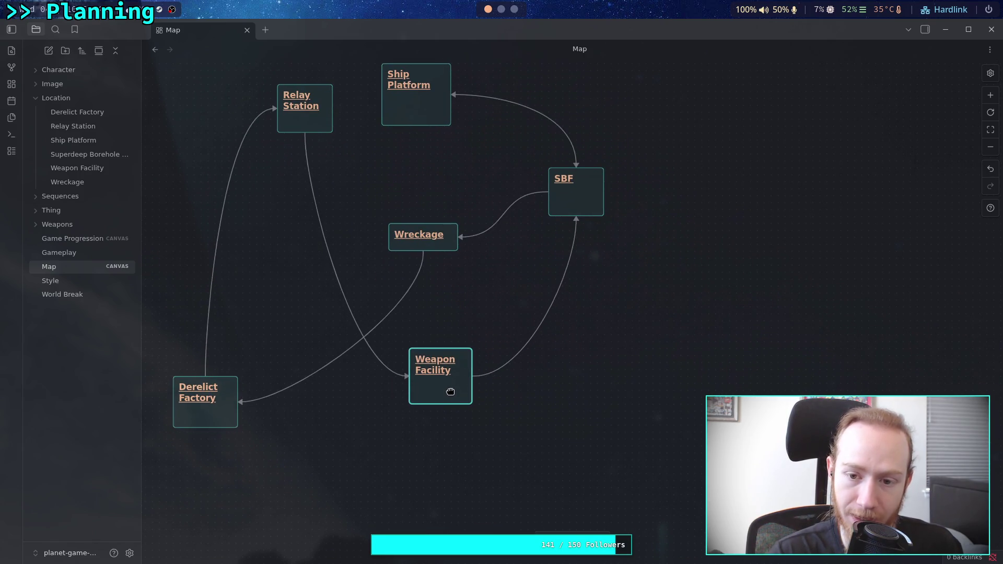
pyautogui.click(424, 362)
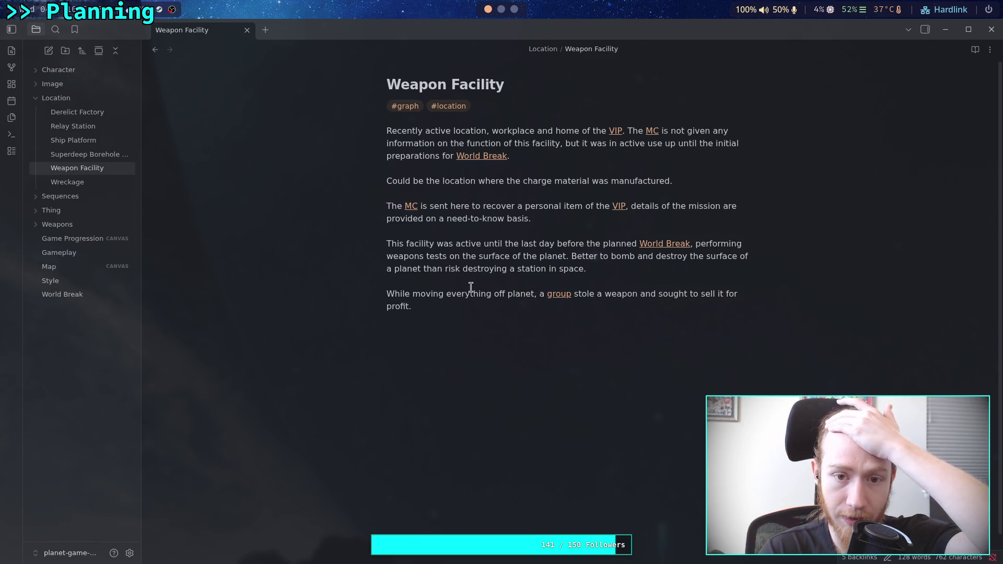
# - Append a '# History' heading below the last Weapon Facility paragraph and follow the VIP link
pyautogui.click(479, 359)
pyautogui.press('Return')
pyautogui.write('# History')
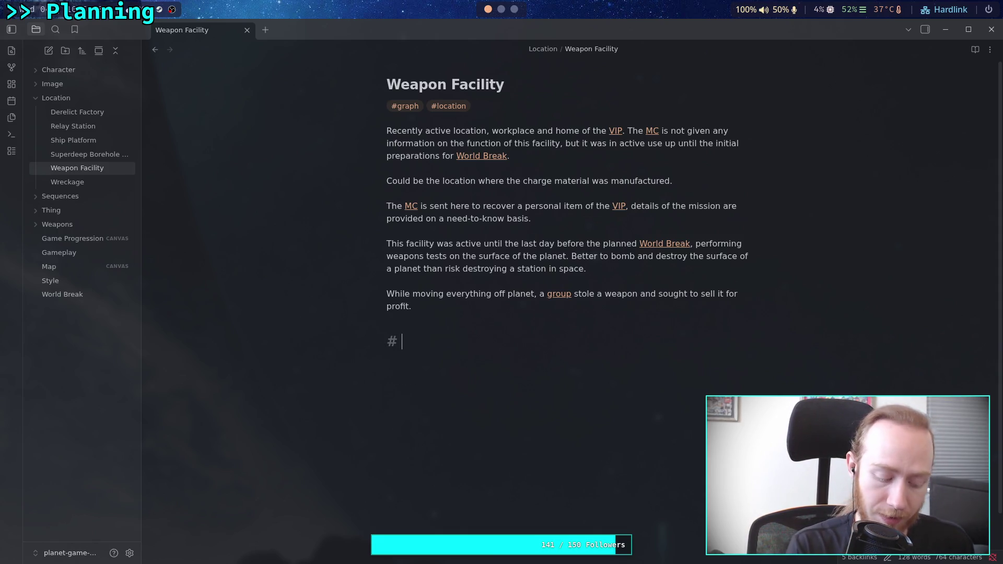
pyautogui.press('Return')
pyautogui.press('Return')
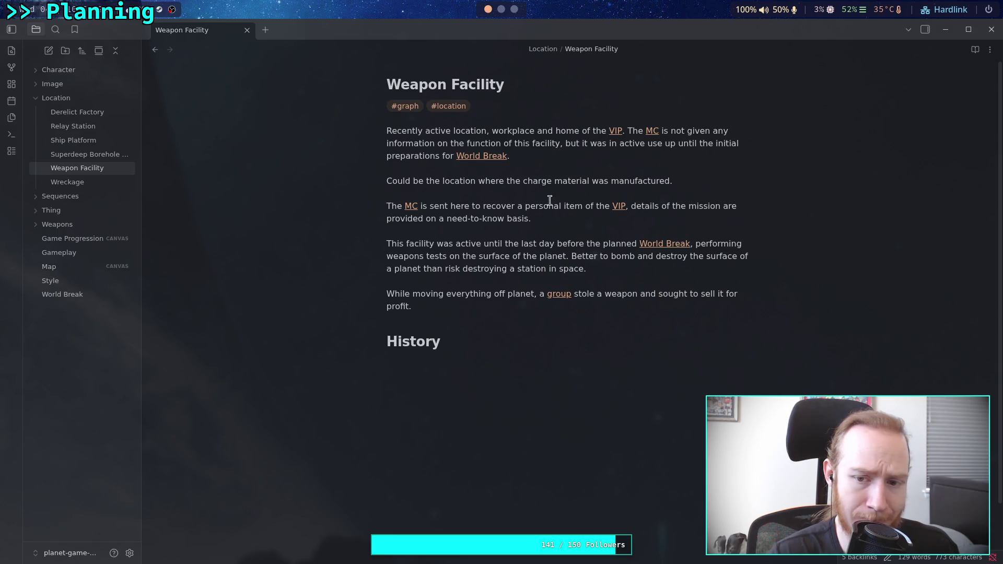
pyautogui.click(619, 207)
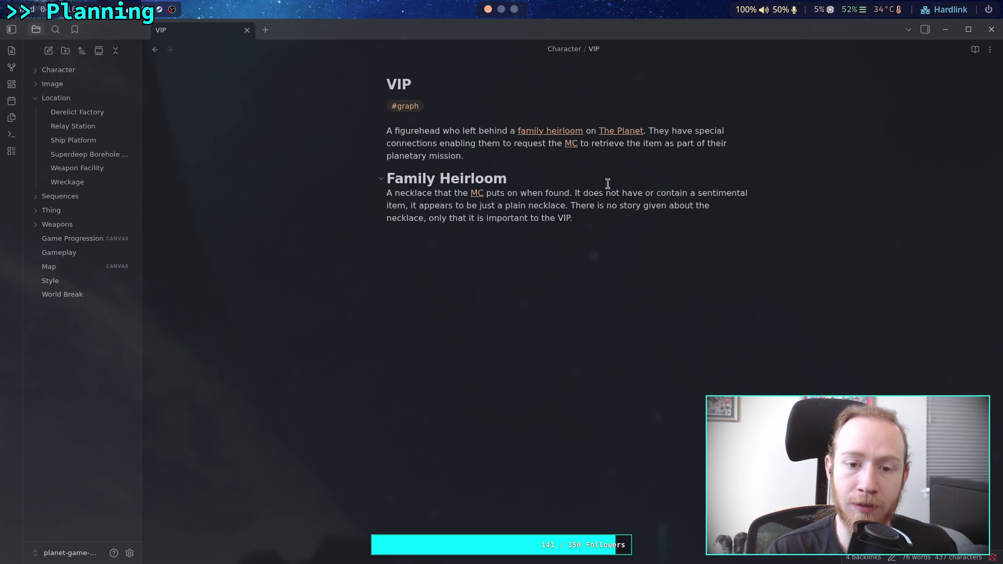
# - Add a '# Work' heading at the end of the VIP note
pyautogui.click(651, 326)
pyautogui.press('Return')
pyautogui.write('# MW')
pyautogui.press('BackSpace')
pyautogui.press('BackSpace')
pyautogui.write('or')
pyautogui.press('BackSpace')
pyautogui.press('BackSpace')
pyautogui.write('Work')
pyautogui.press('Return')
# - Write 'Was one of the last people on the planet, located at the [[Weapon Facility]]' and follow the link
pyautogui.write('W')
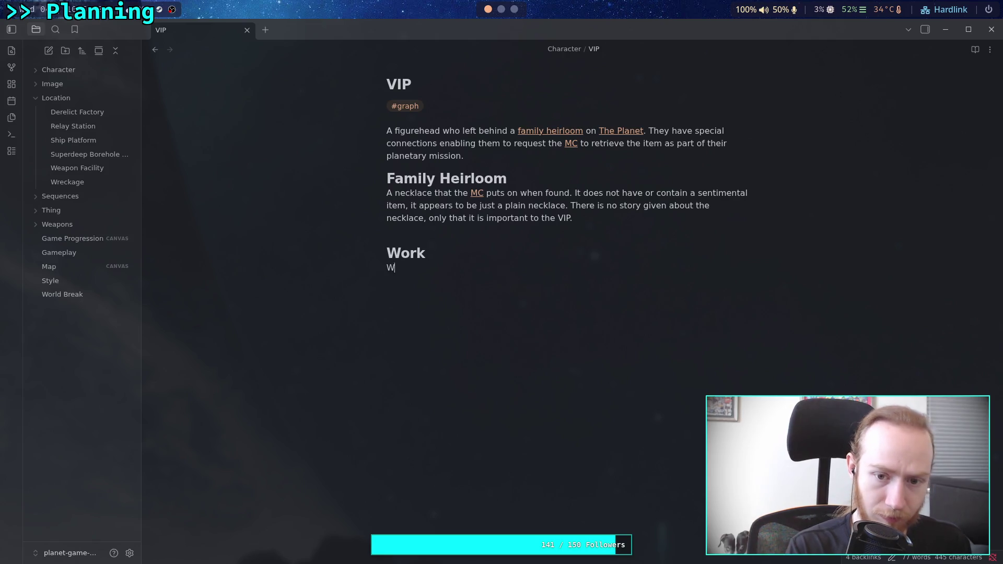
pyautogui.write('as ')
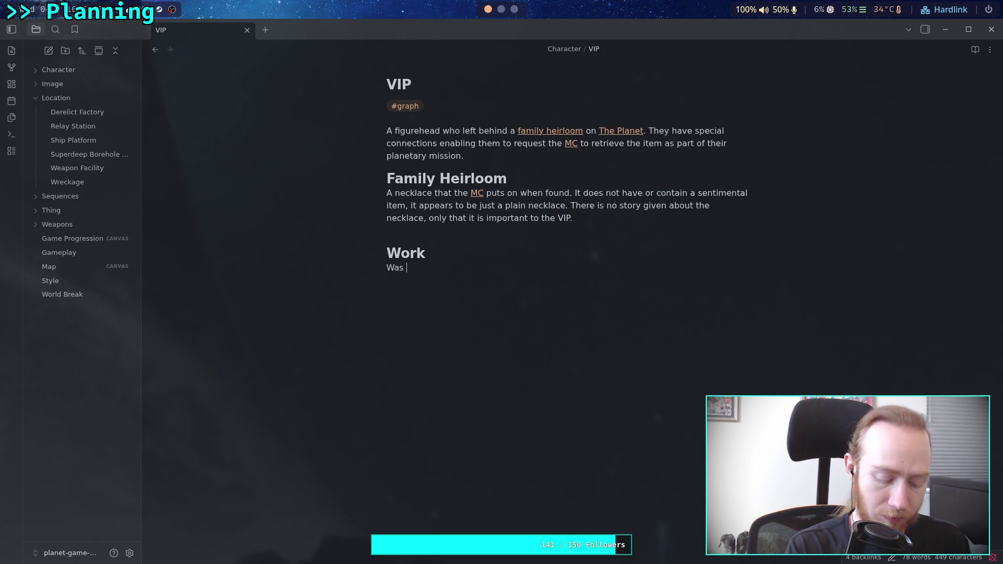
pyautogui.write('aone of t')
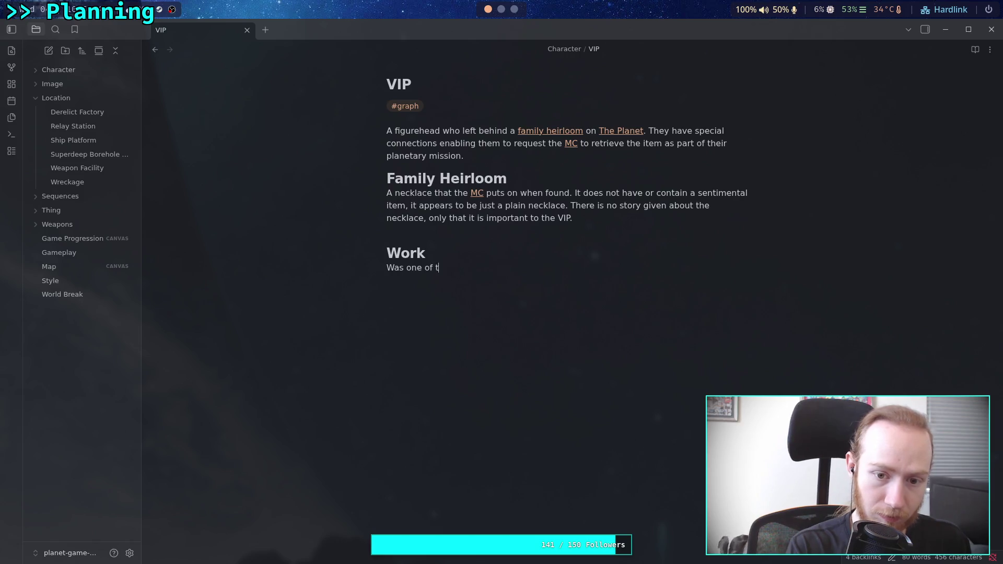
pyautogui.write('he last people o n')
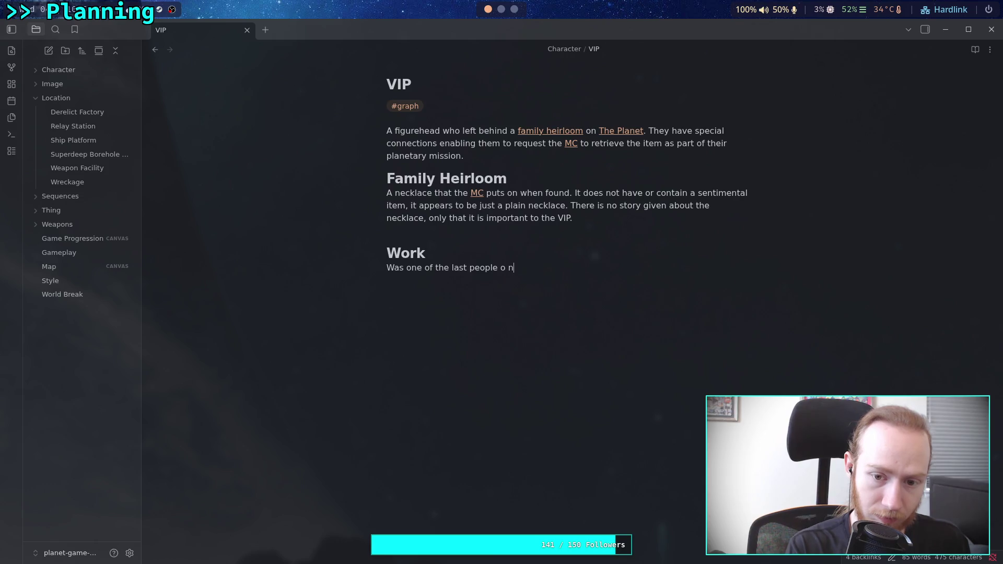
pyautogui.press('BackSpace')
pyautogui.write('n th')
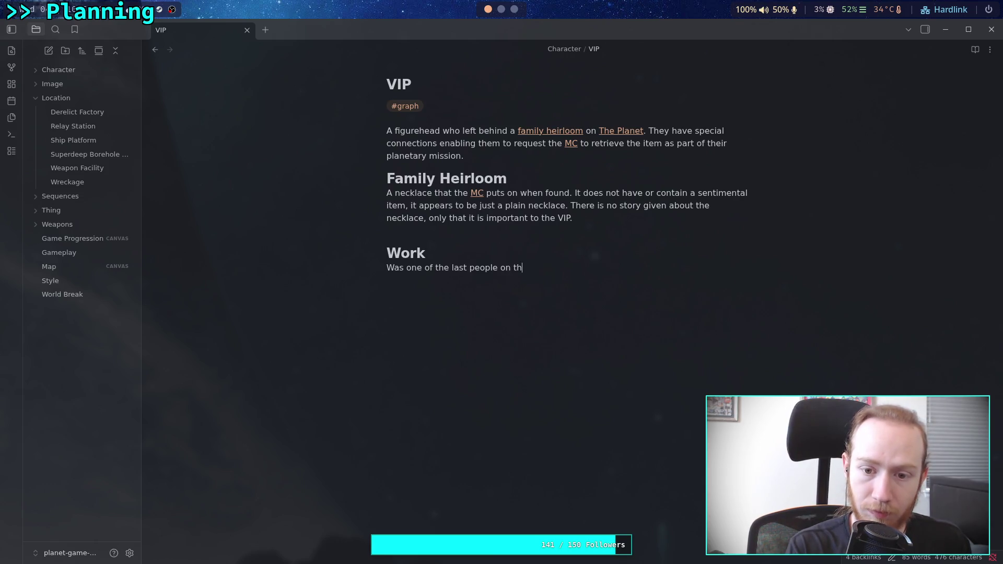
pyautogui.write('e planet, and')
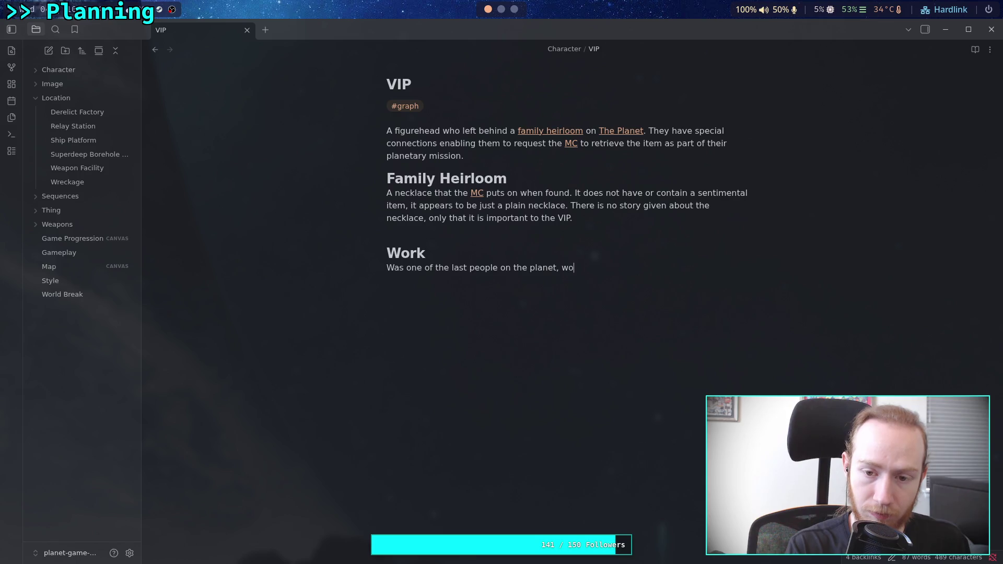
pyautogui.press('BackSpace')
pyautogui.press('BackSpace')
pyautogui.press('BackSpace')
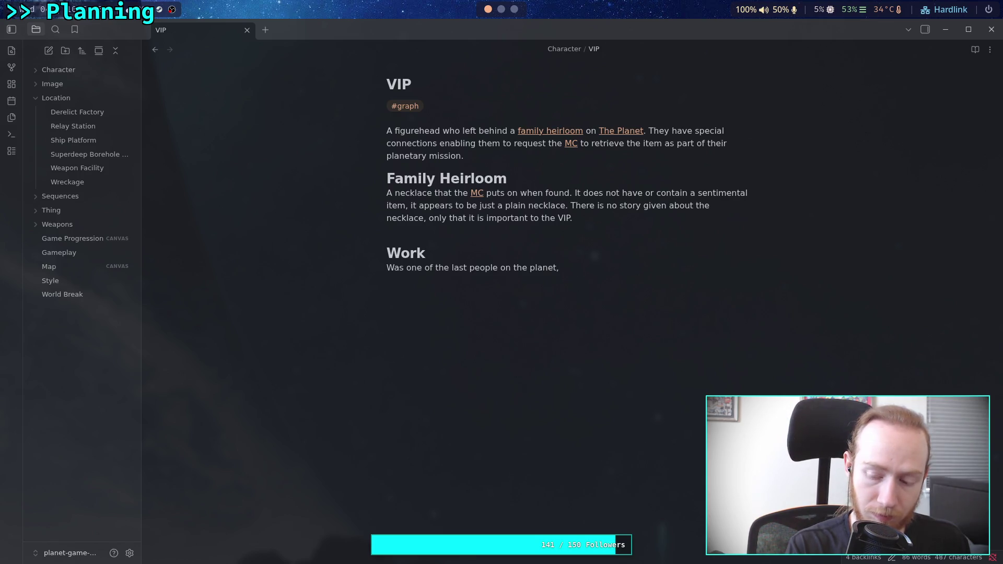
pyautogui.write(' locati')
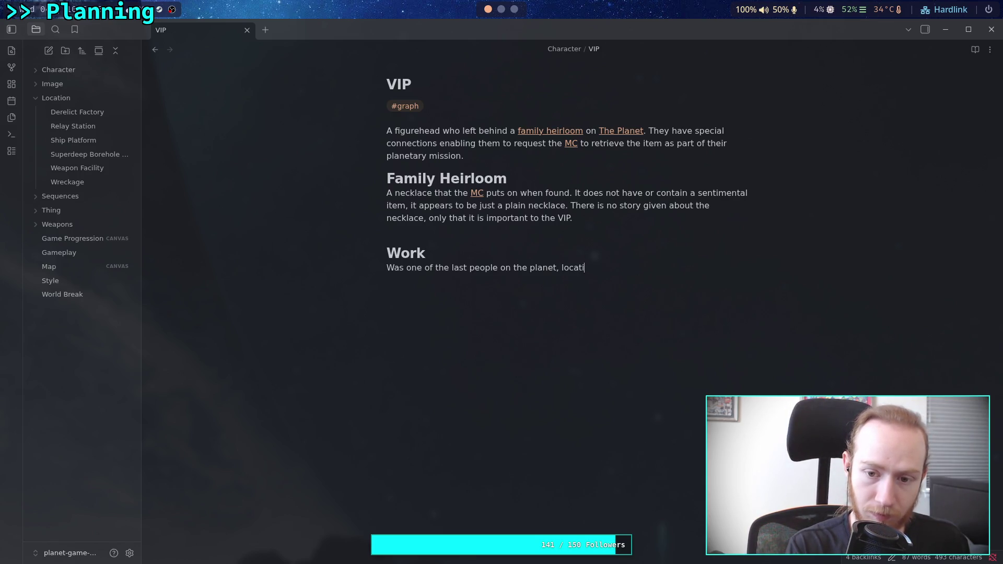
pyautogui.write('ed at the [[W')
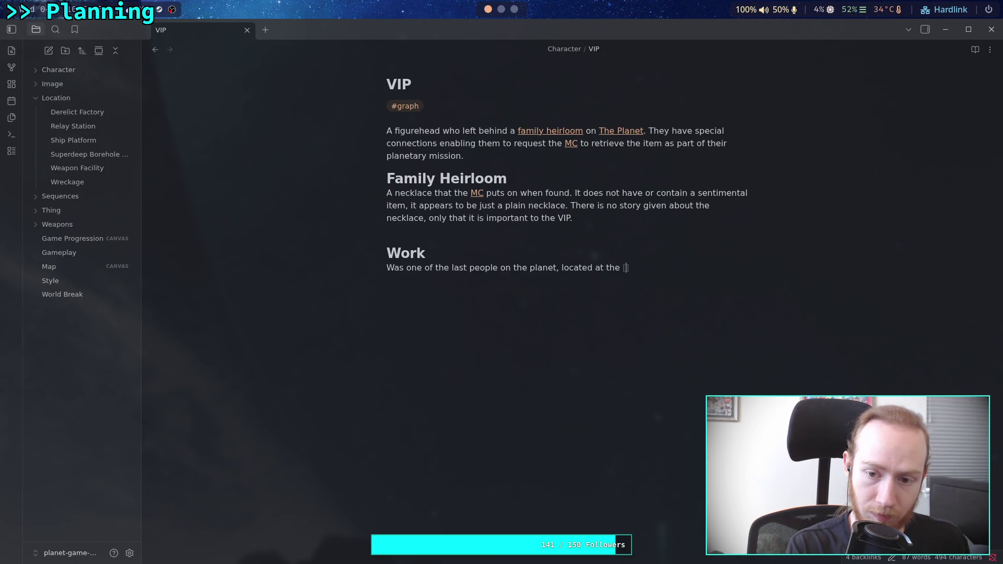
pyautogui.write('ea')
pyautogui.press('Return')
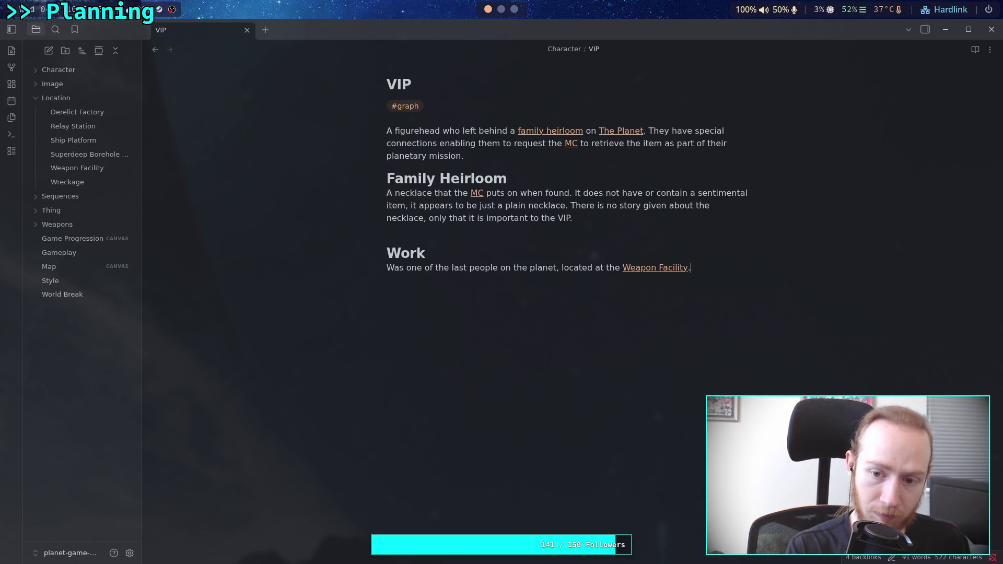
pyautogui.click(654, 269)
# - Under History, write that it was an early mining site when water existed and the atmosphere was thick and clear
pyautogui.click(528, 407)
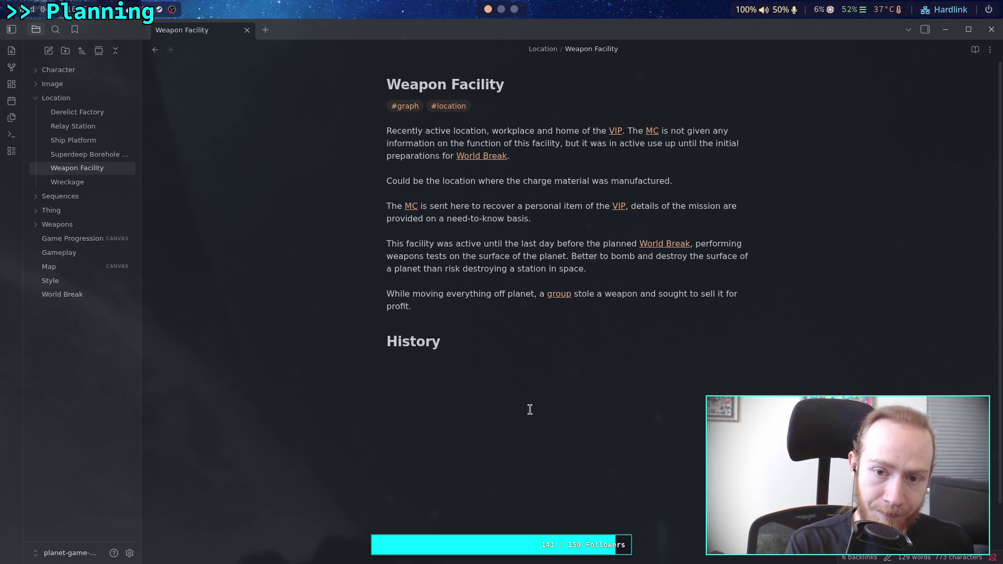
pyautogui.press('Return')
pyautogui.write('One')
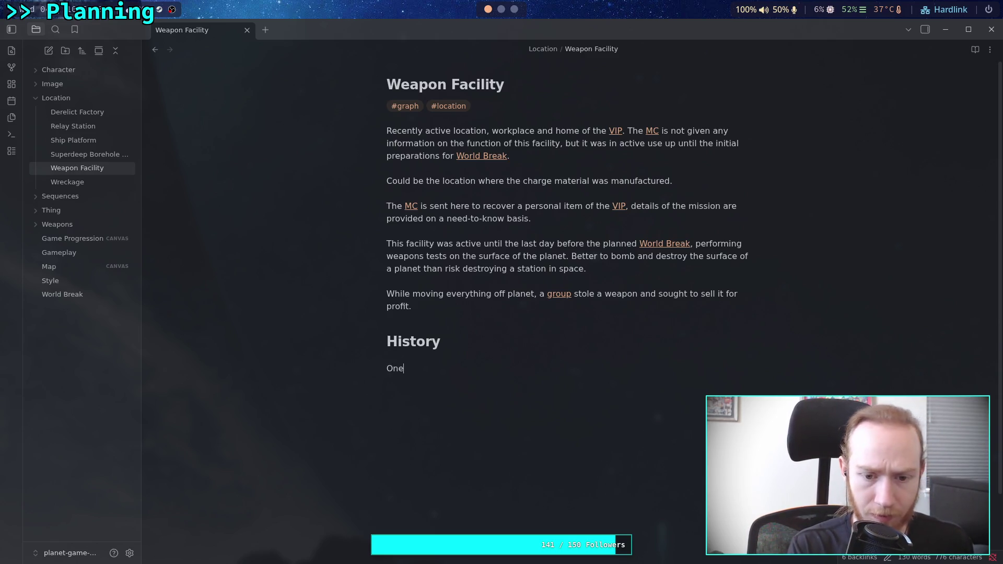
pyautogui.write(' of the first mining ')
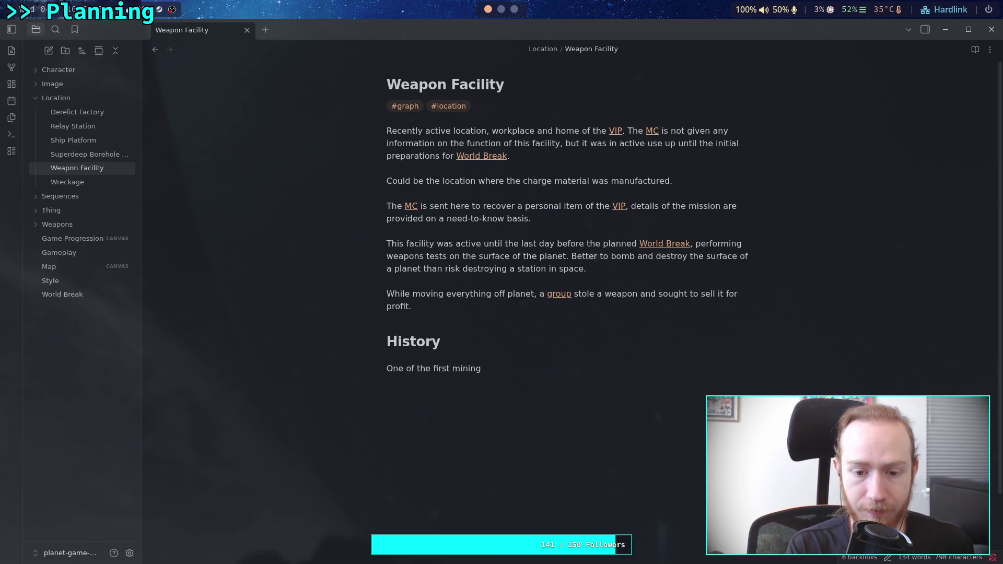
pyautogui.write('locatio')
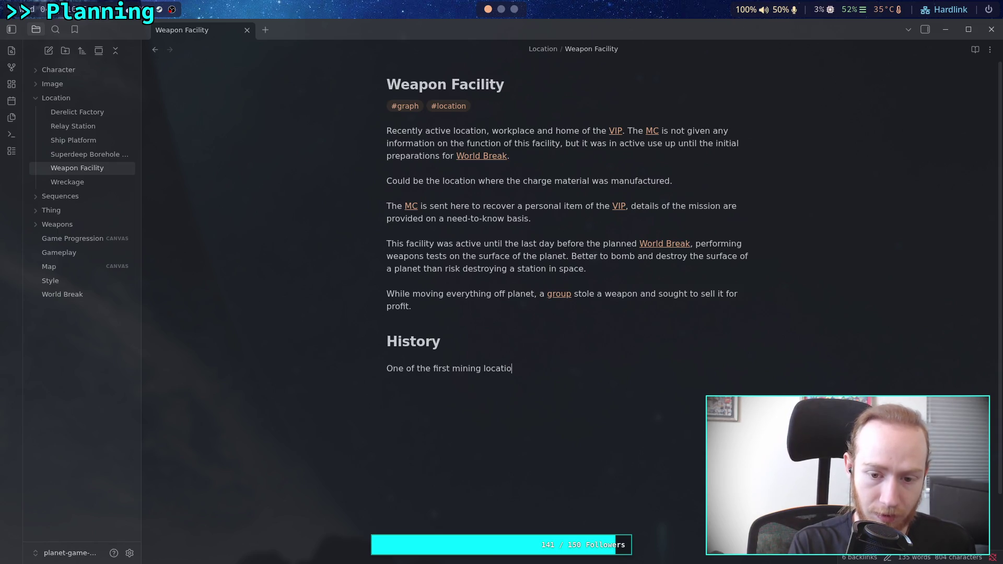
pyautogui.write('ns on the planet, b')
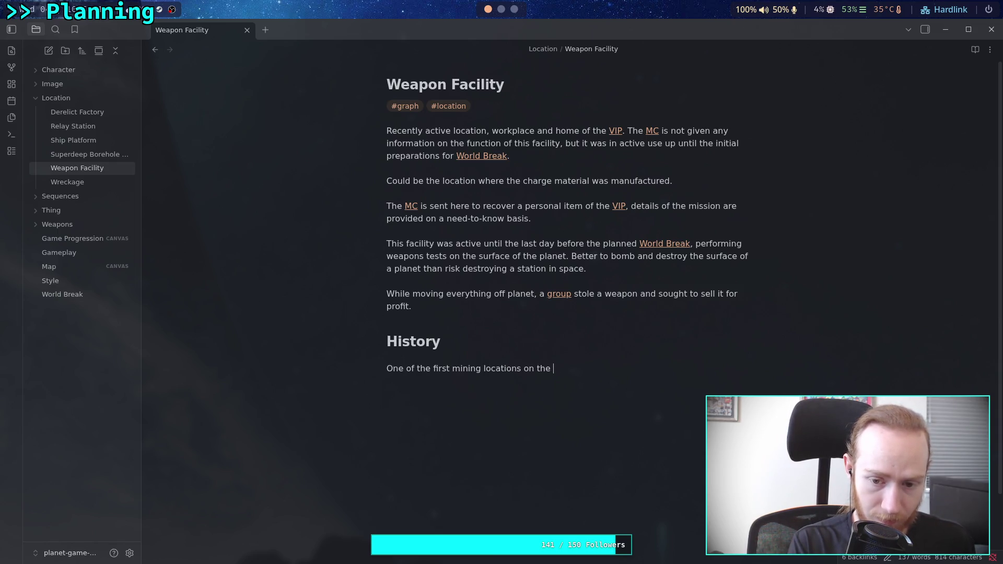
pyautogui.write('ack when ')
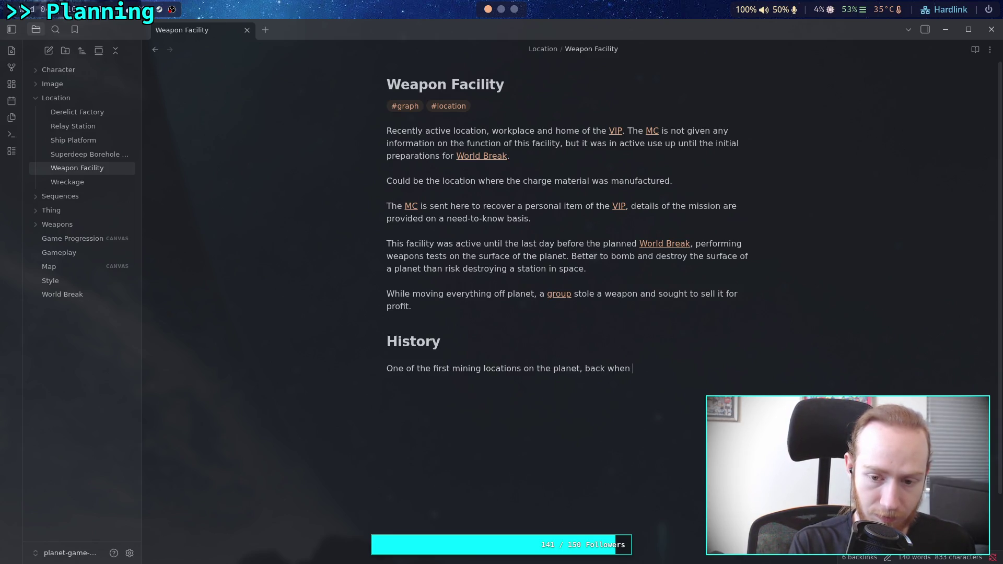
pyautogui.write('large ')
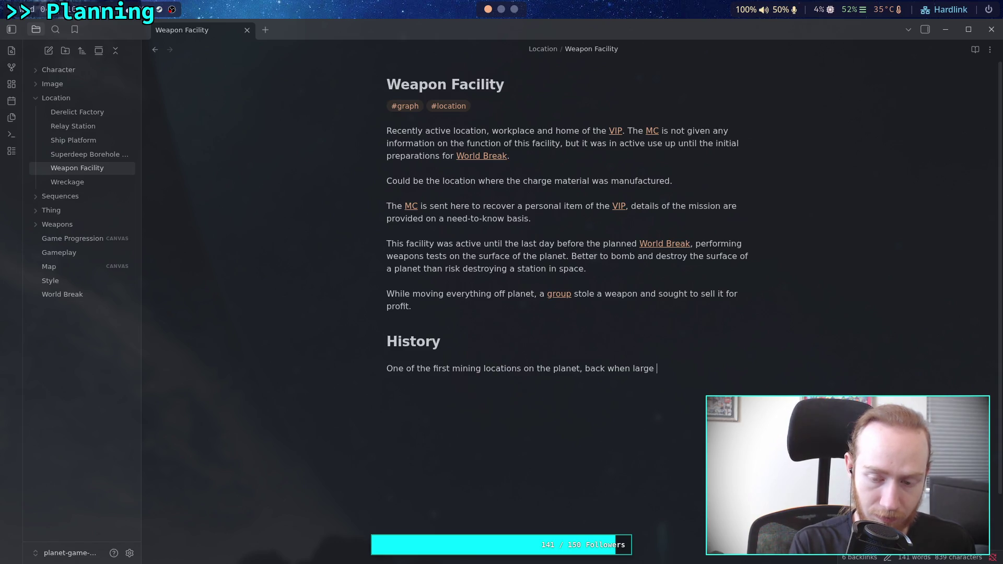
pyautogui.write('bodies of water and ')
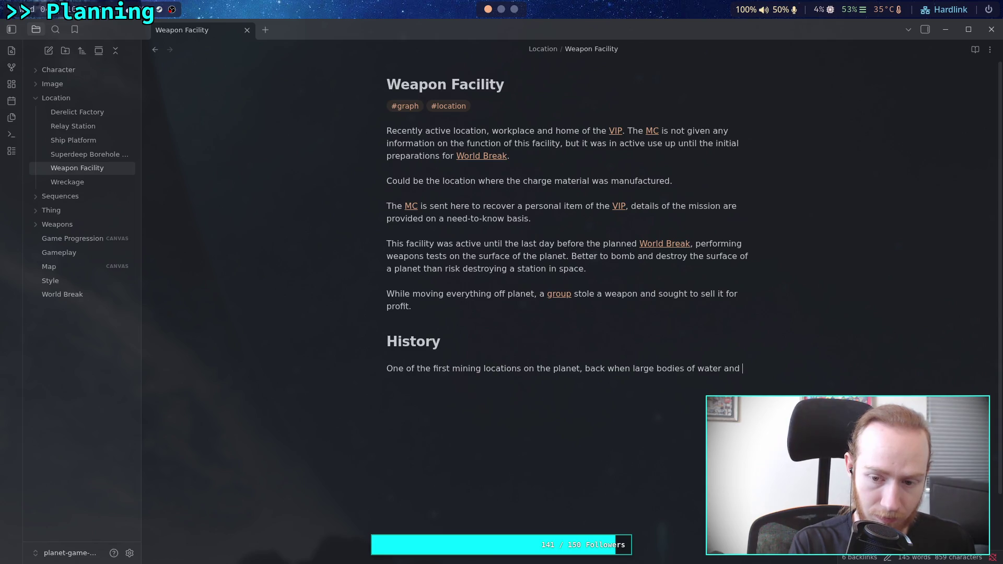
pyautogui.press('BackSpace')
pyautogui.press('BackSpace')
pyautogui.press('BackSpace')
pyautogui.press('BackSpace')
pyautogui.write('were present')
pyautogui.write(', ')
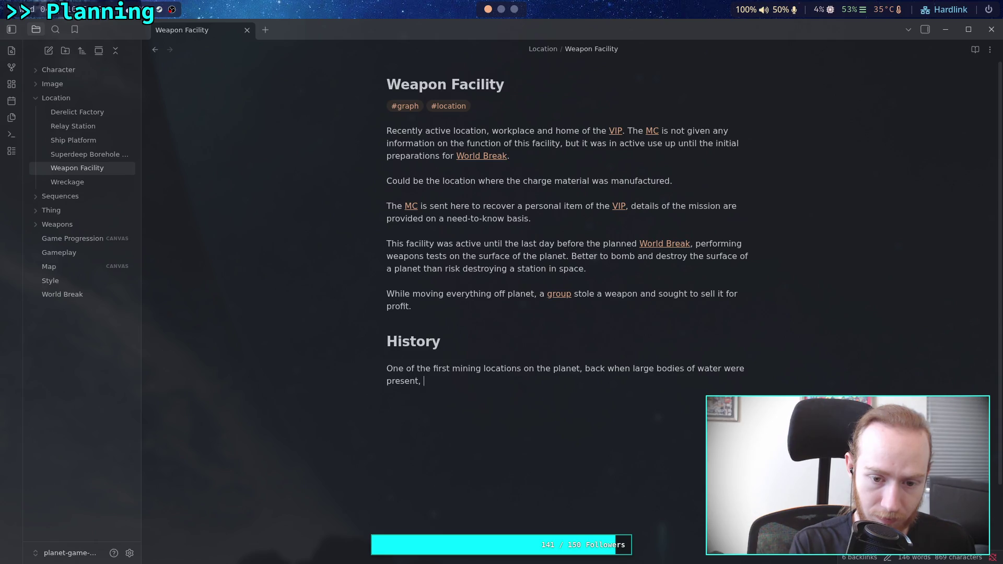
pyautogui.write('and the atmosphere w')
pyautogui.write('as ')
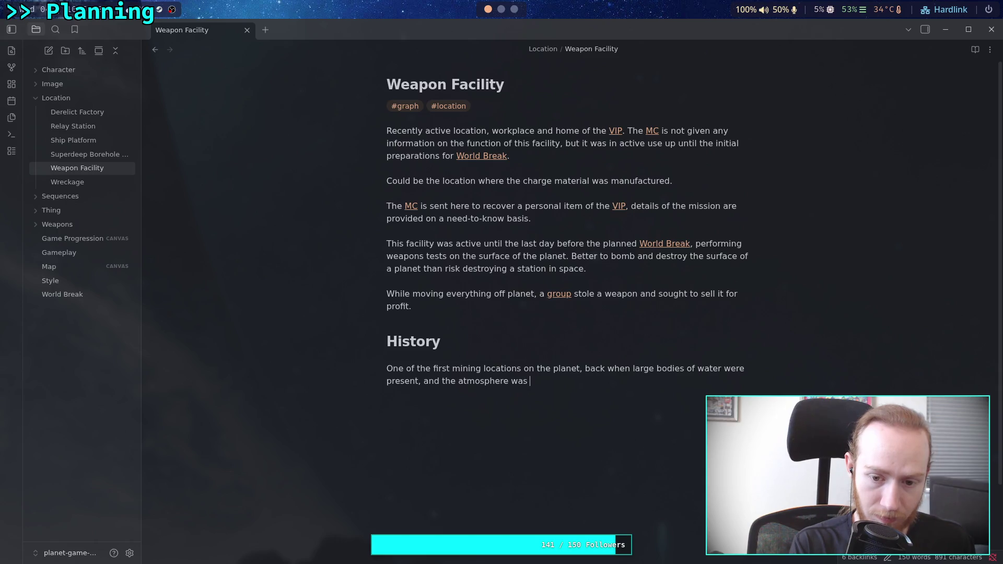
pyautogui.write('thick.')
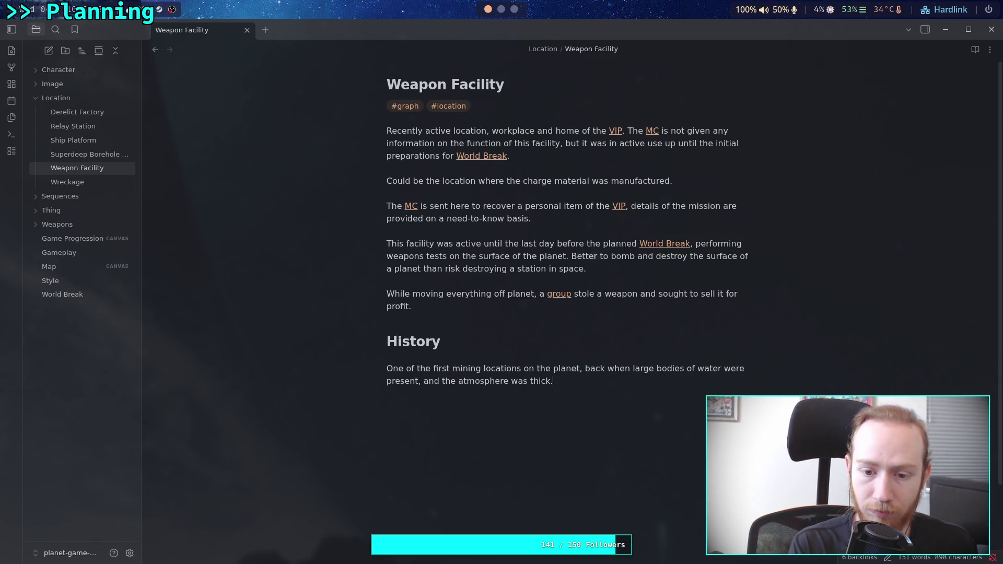
pyautogui.press('BackSpace')
pyautogui.write('and clear.')
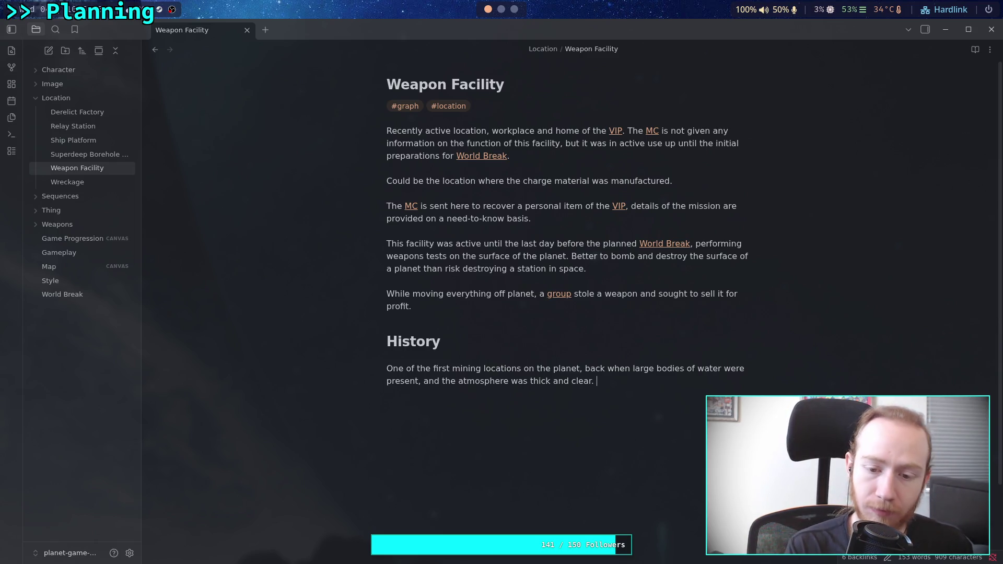
# - Continue the History: refitted as a nature reserve, then the weapons test and development site it is today
pyautogui.write('Refit')
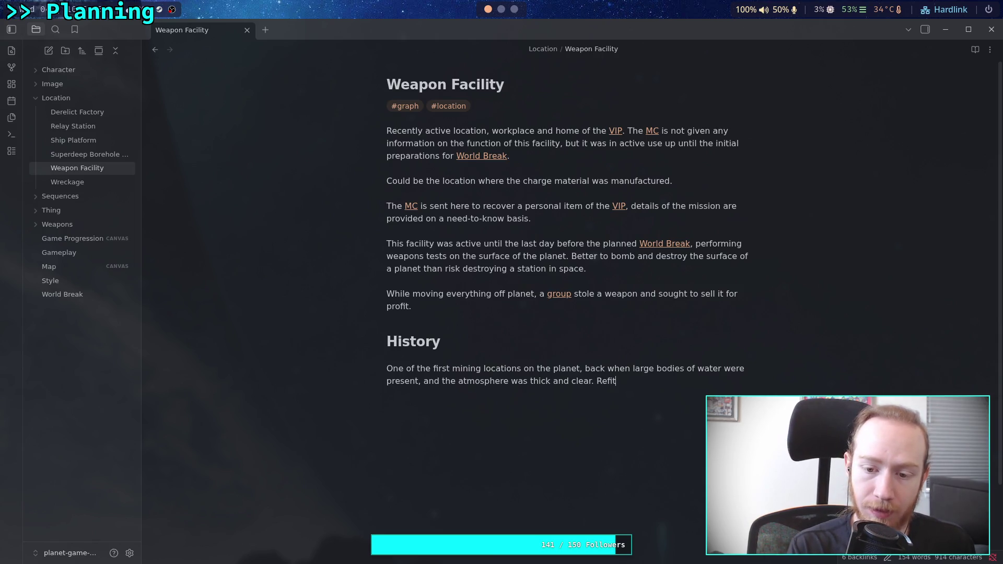
pyautogui.write('ted to be a ')
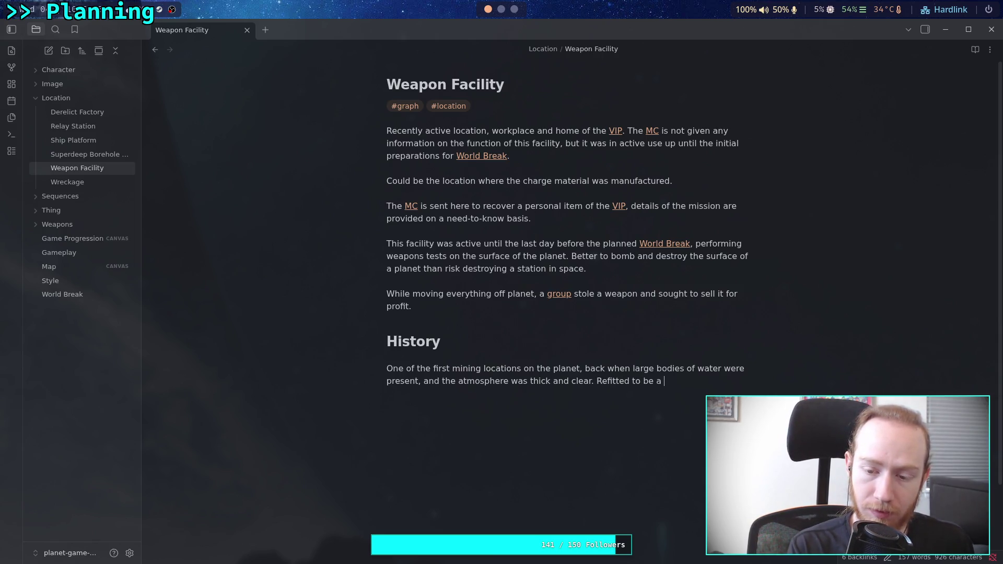
pyautogui.write('natur')
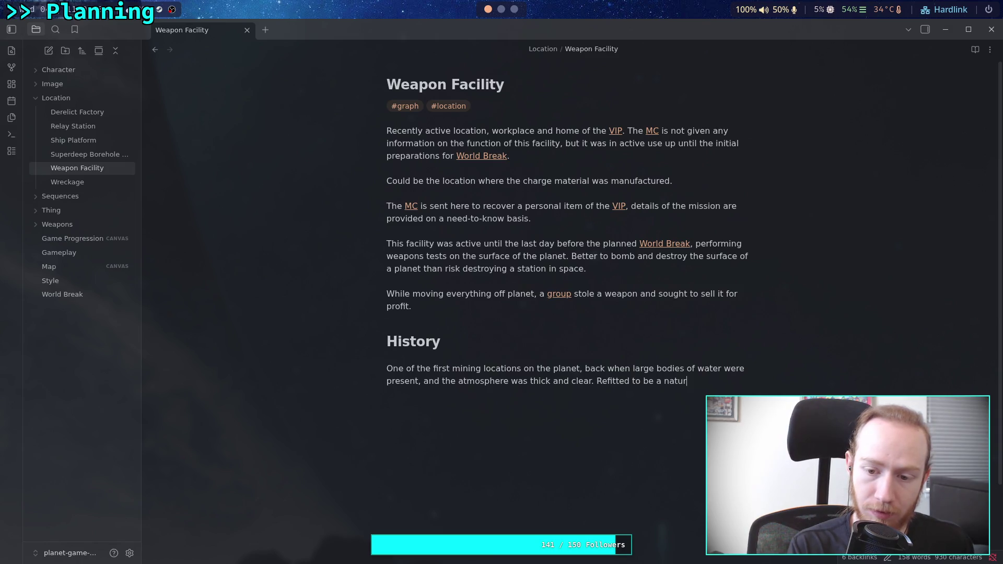
pyautogui.write('e reserve')
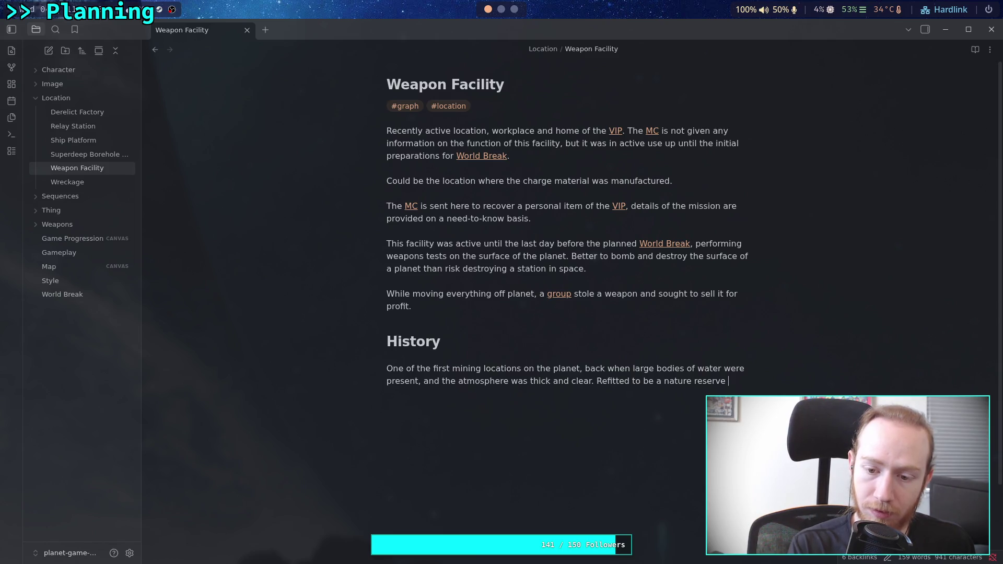
pyautogui.write(', then ')
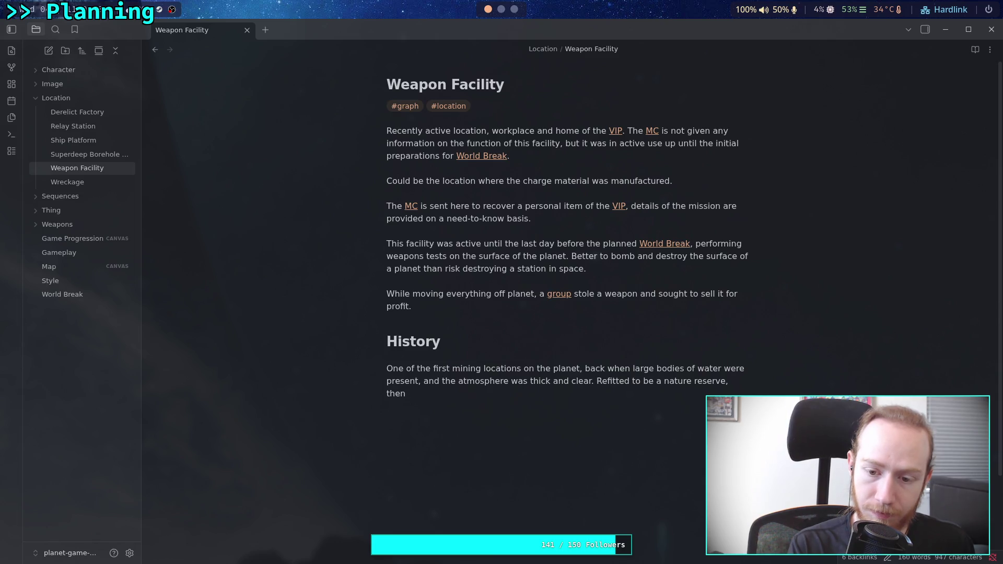
pyautogui.write('a weapons')
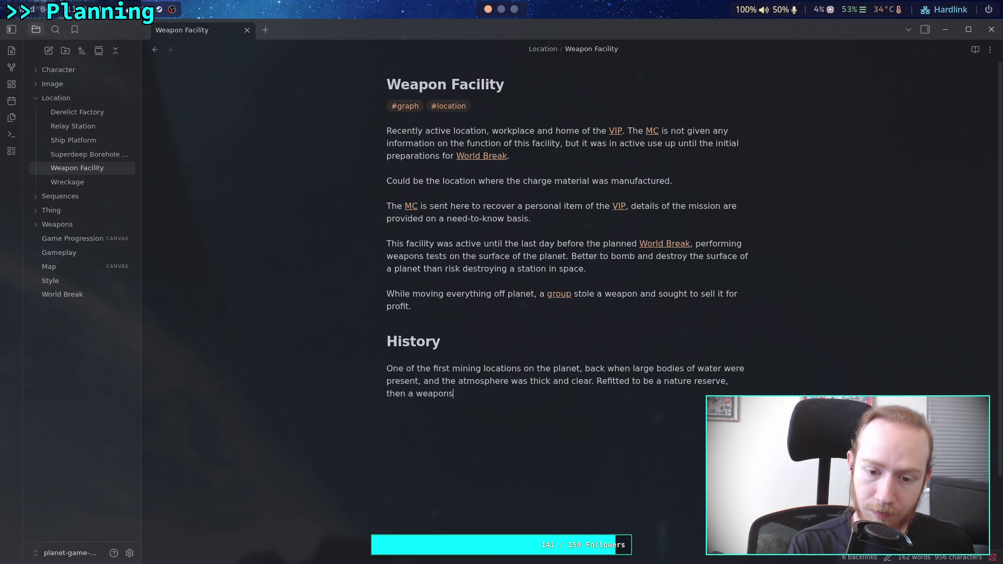
pyautogui.write(' testing')
pyautogui.hotkey('ctrl', 'BackSpace')
pyautogui.hotkey('ctrl', 'BackSpace')
pyautogui.hotkey('ctrl', 'BackSpace')
pyautogui.write('became what is')
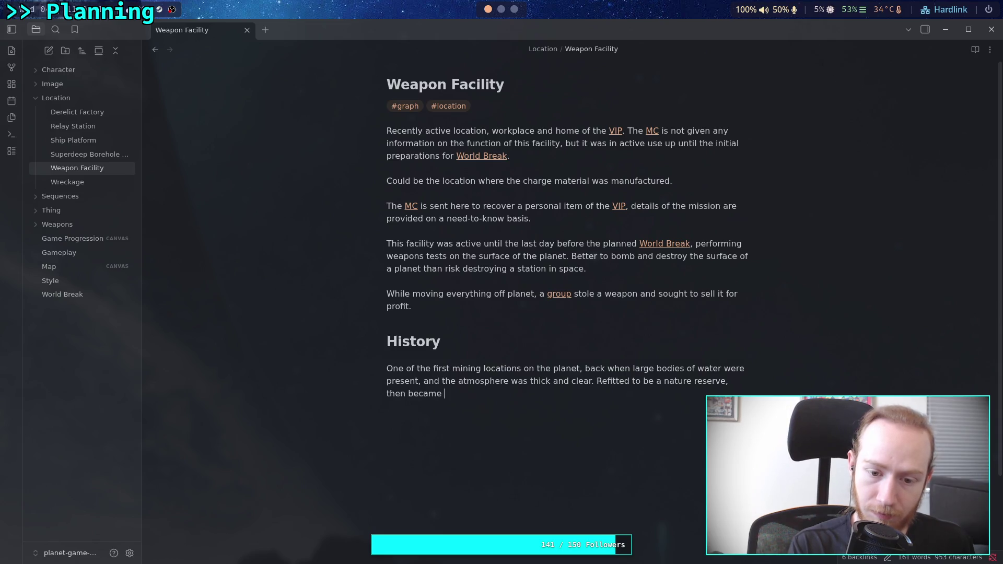
pyautogui.press('BackSpace')
pyautogui.write('t is ')
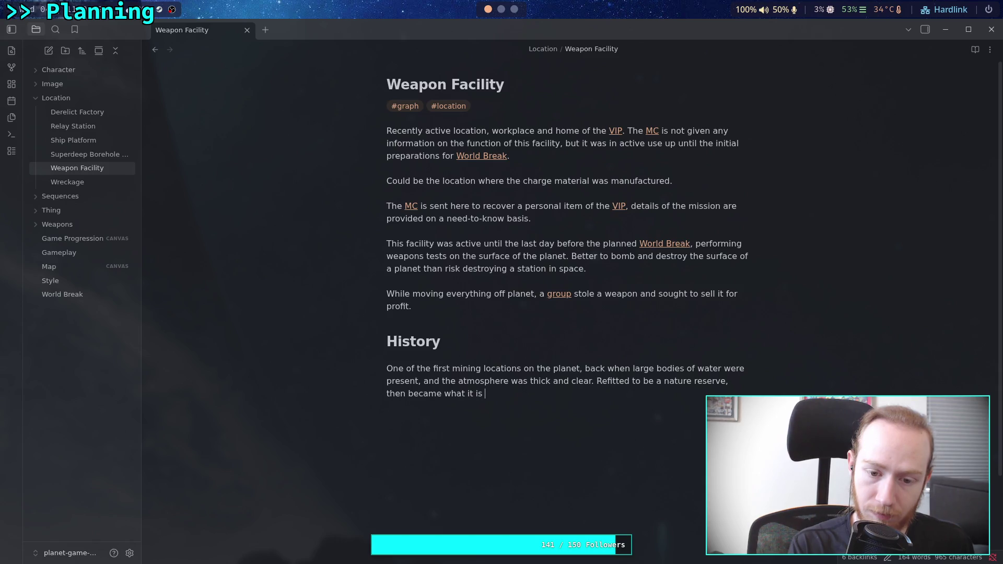
pyautogui.write('now')
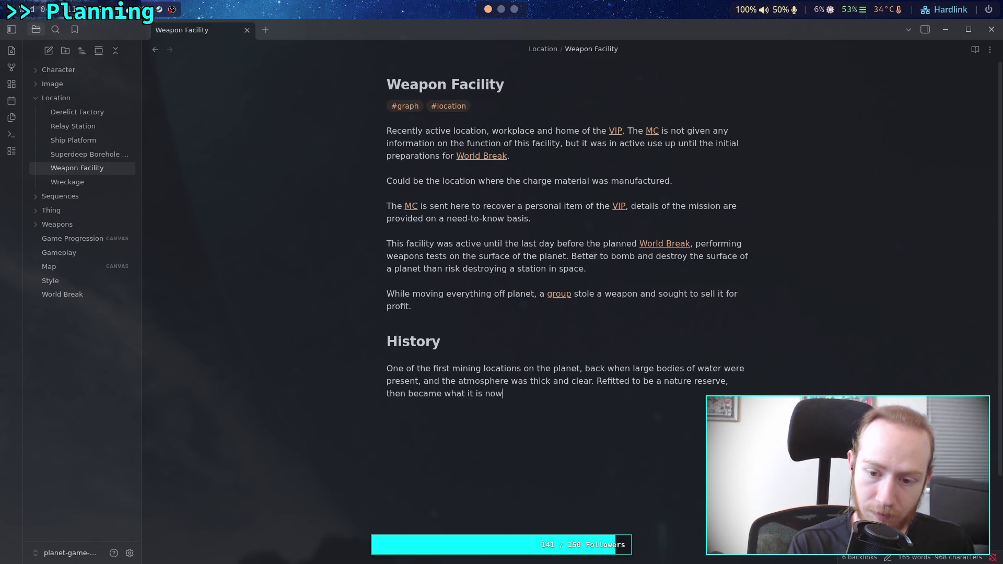
pyautogui.press('BackSpace')
pyautogui.press('BackSpace')
pyautogui.press('BackSpace')
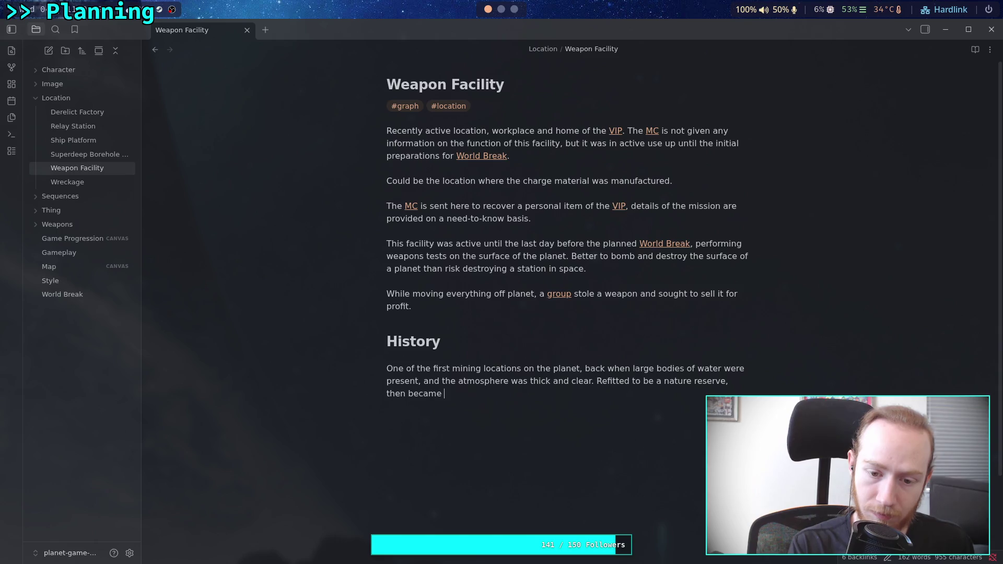
pyautogui.write('the weapons tes')
pyautogui.write('t ')
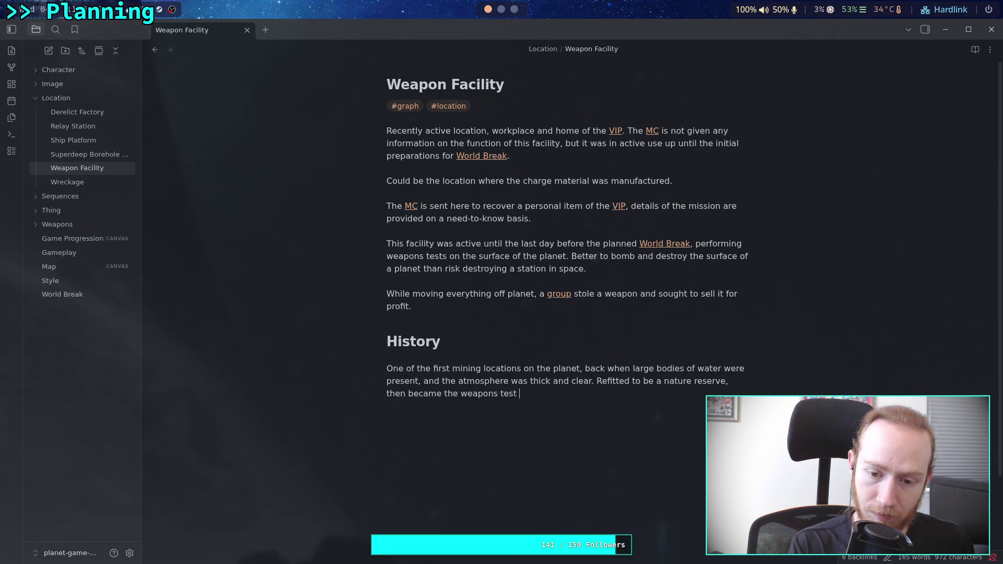
pyautogui.write('and research')
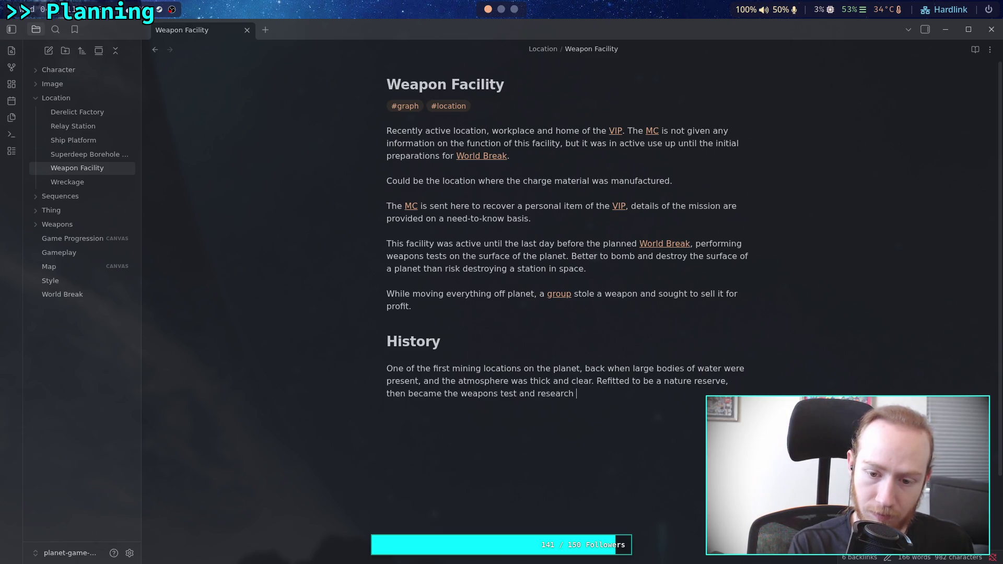
pyautogui.press('BackSpace')
pyautogui.press('BackSpace')
pyautogui.press('BackSpace')
pyautogui.write('developn')
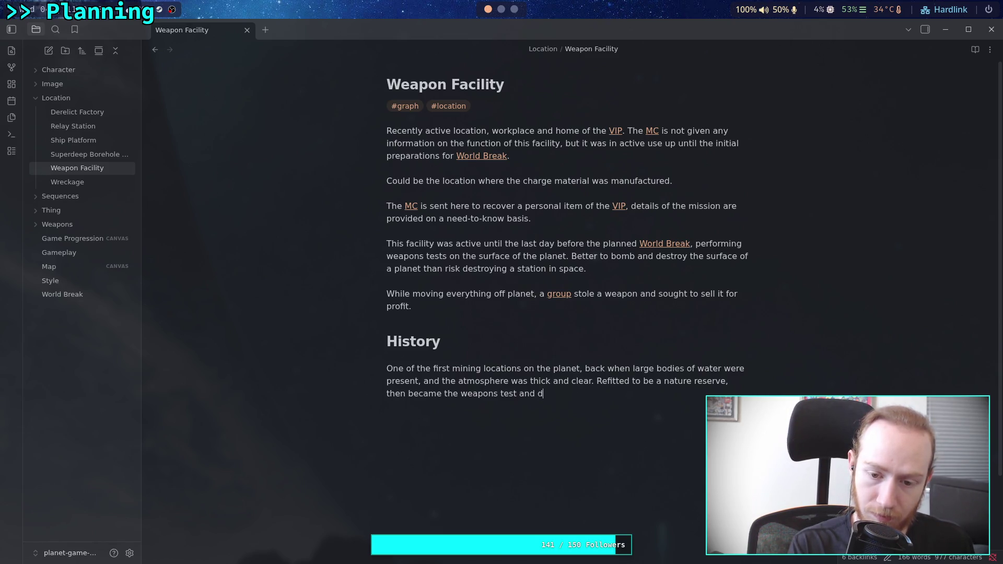
pyautogui.press('BackSpace')
pyautogui.write('ment site t')
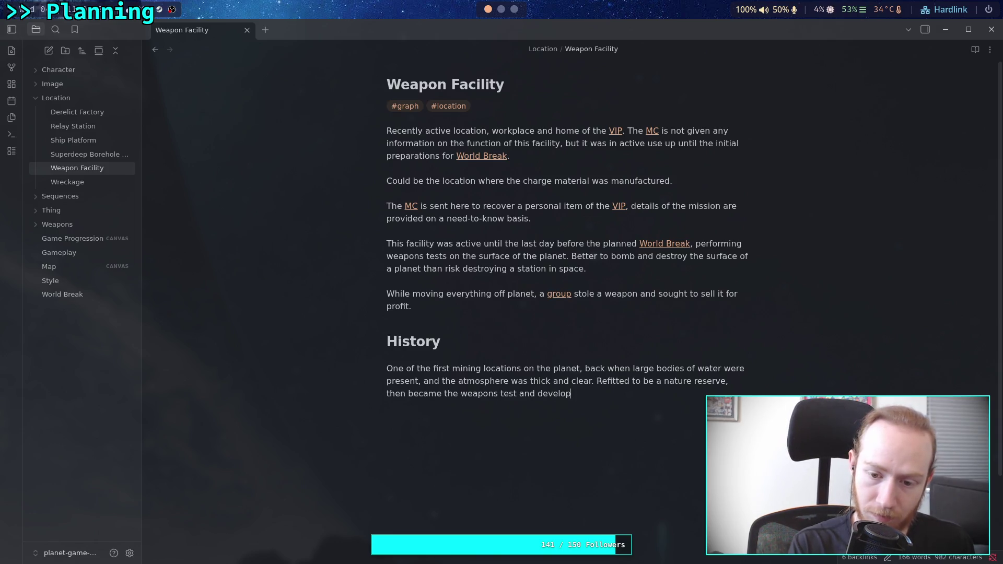
pyautogui.write('hat ')
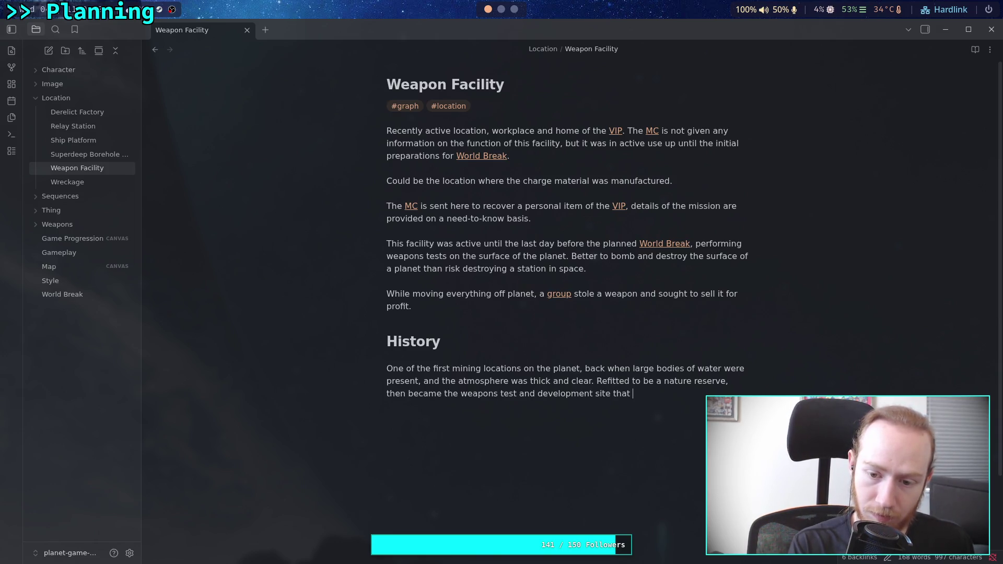
pyautogui.write('it is today.')
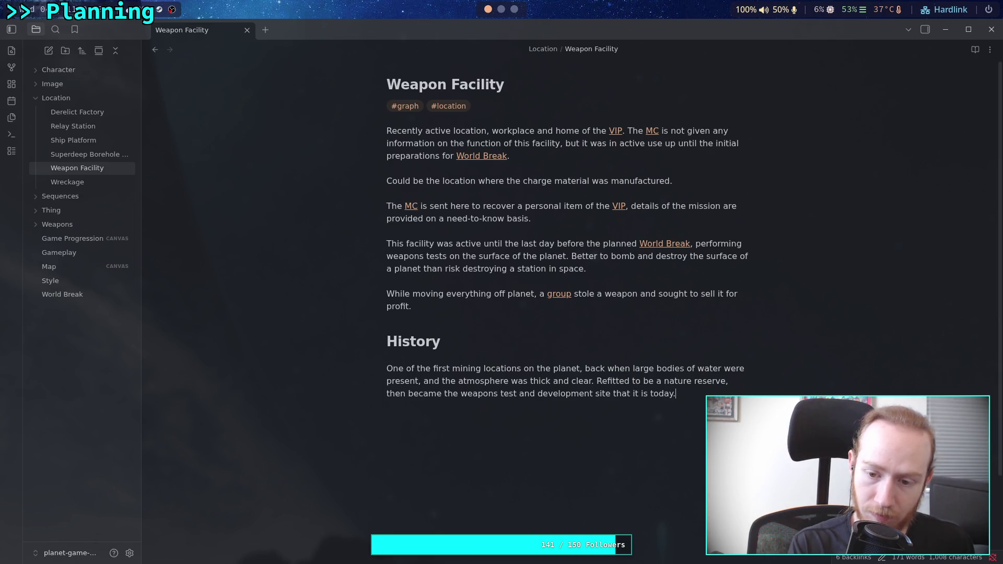
# - Review the finished History paragraph and return to the Map canvas
pyautogui.moveTo(676, 393); pyautogui.dragTo(340, 368)
pyautogui.click(425, 368)
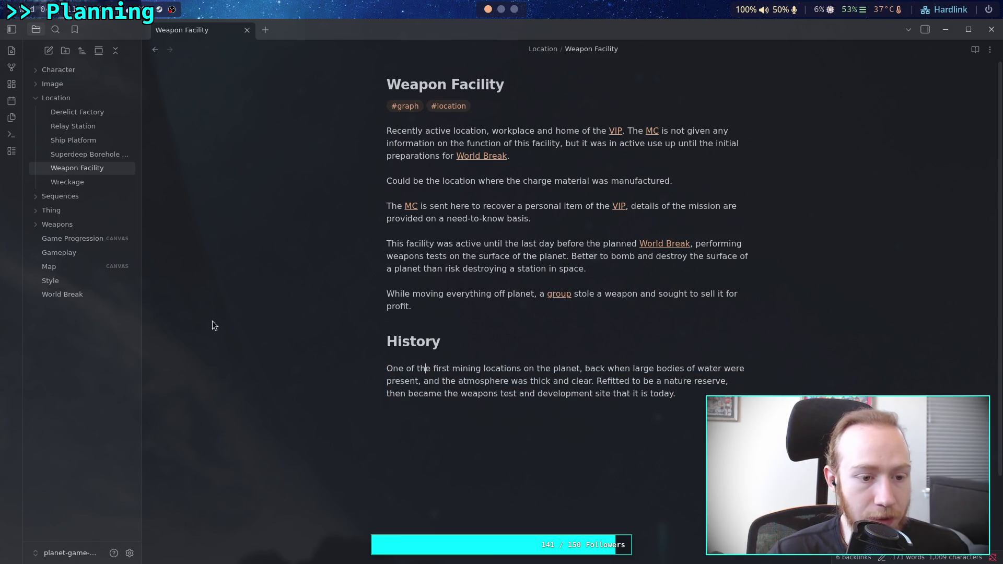
pyautogui.click(74, 266)
# - Pan the Map canvas and nudge the Relay Station card slightly downward
pyautogui.moveTo(464, 348); pyautogui.dragTo(371, 312)
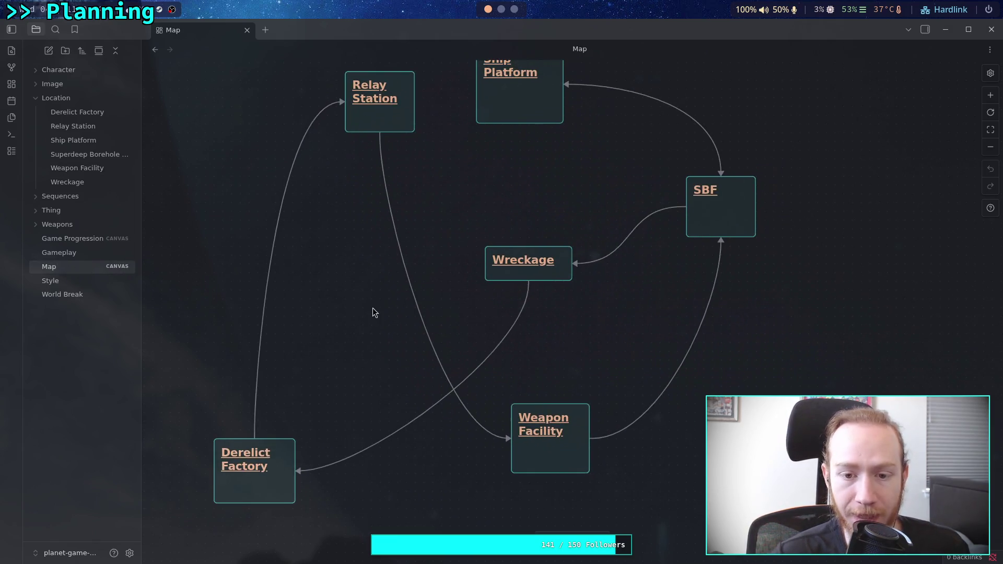
pyautogui.scroll(1, 370, 235)
pyautogui.click(381, 152)
pyautogui.moveTo(381, 152); pyautogui.dragTo(386, 165)
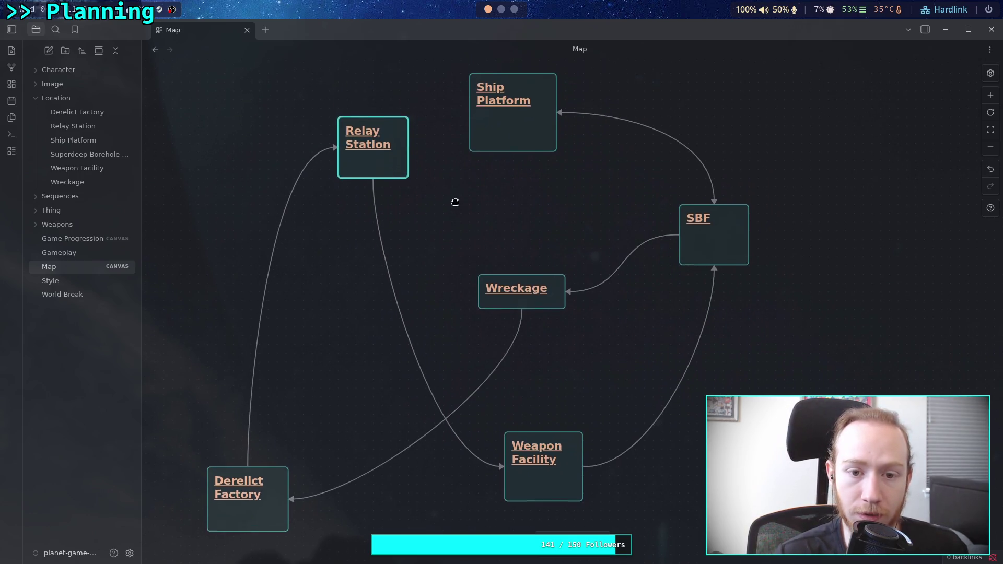
pyautogui.scroll(1, 457, 197)
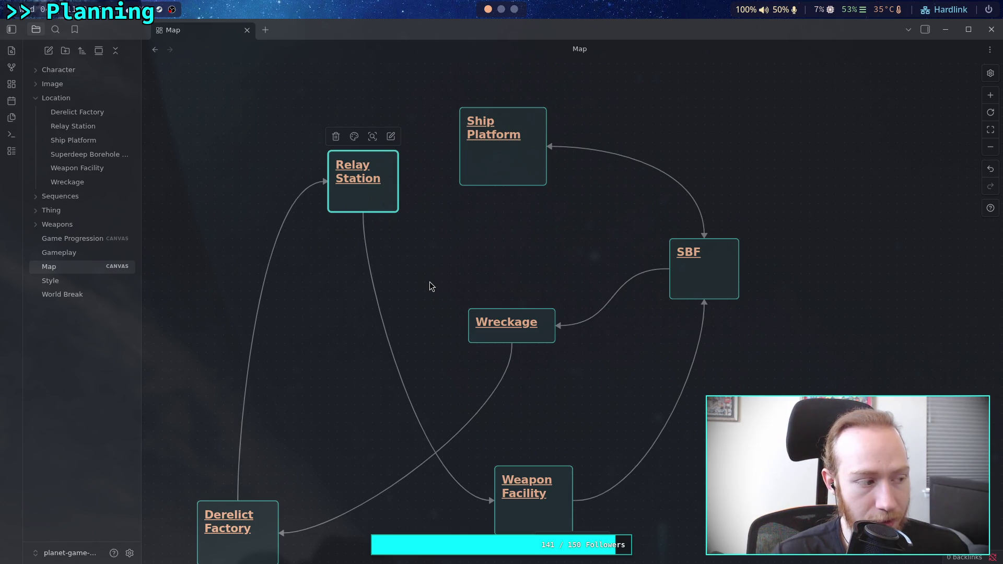
pyautogui.scroll(-1, 450, 275)
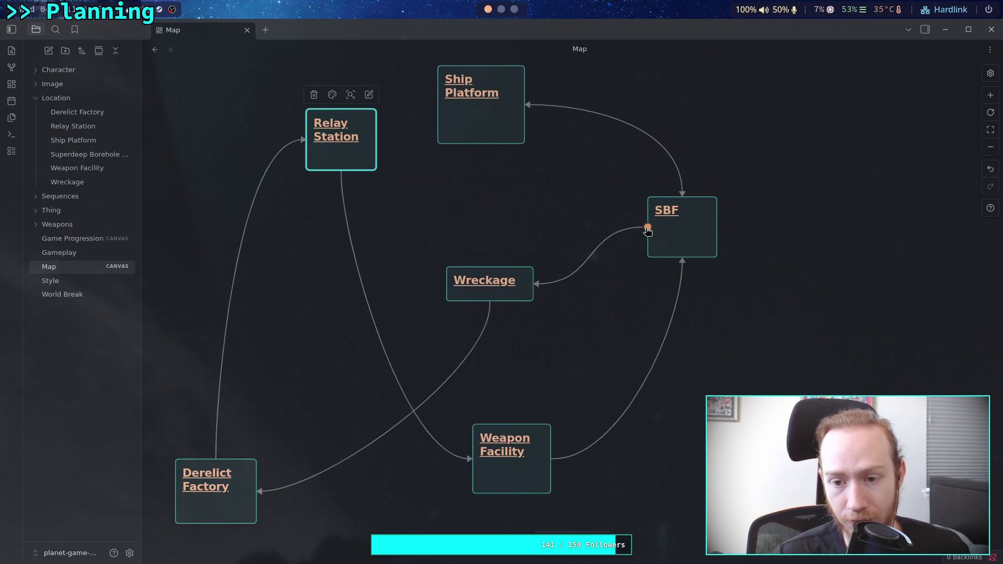
pyautogui.click(640, 244)
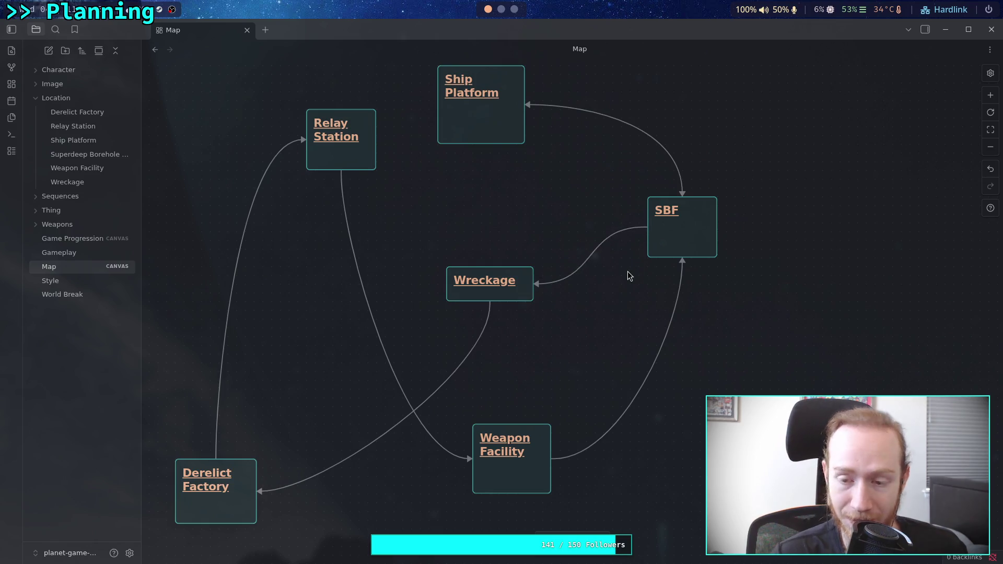
pyautogui.moveTo(620, 270); pyautogui.dragTo(582, 307)
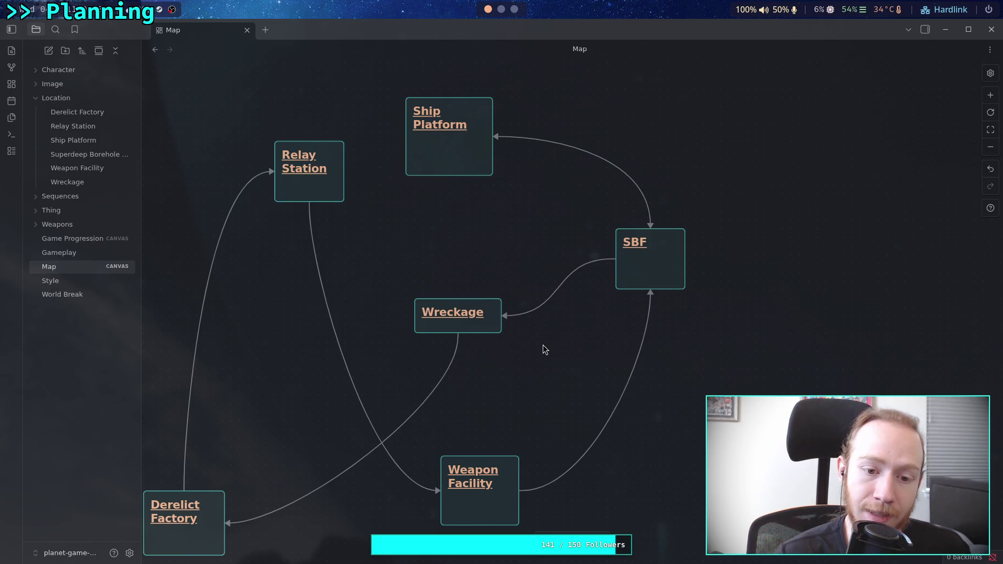
pyautogui.moveTo(309, 205)
pyautogui.mouseDown()
pyautogui.moveTo(311, 249)
pyautogui.moveTo(308, 204)
pyautogui.mouseUp()
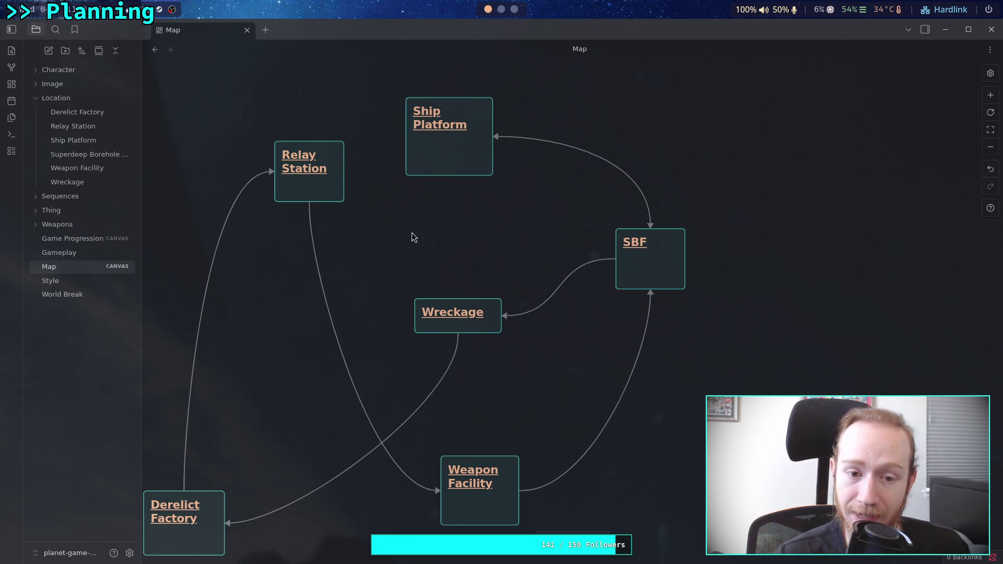
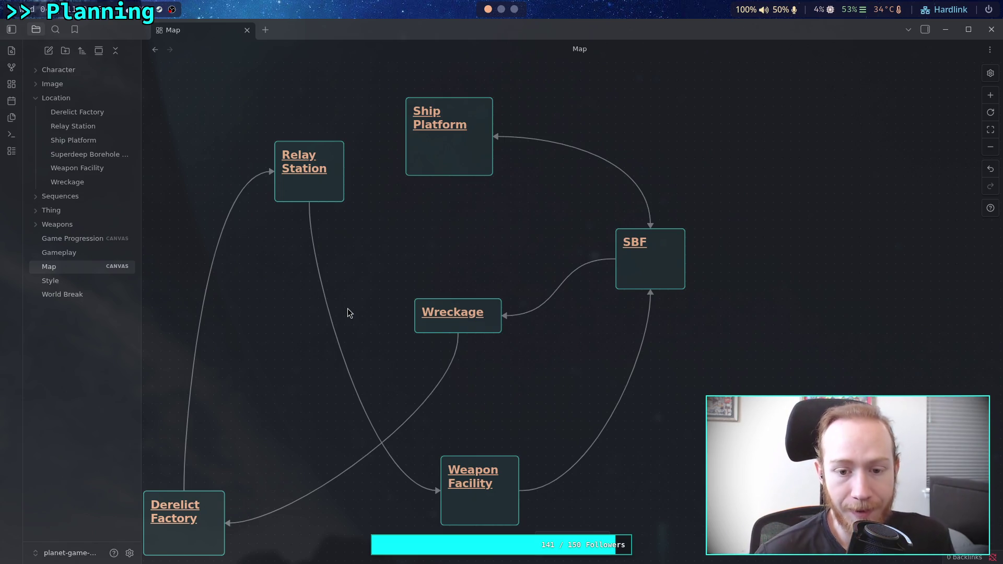
# - Move the Relay Station card lower and nudge the Wreckage card slightly up-left
pyautogui.moveTo(320, 199)
pyautogui.mouseDown()
pyautogui.moveTo(310, 208)
pyautogui.moveTo(312, 231)
pyautogui.mouseUp()
pyautogui.moveTo(489, 326); pyautogui.dragTo(482, 326)
pyautogui.click(506, 351)
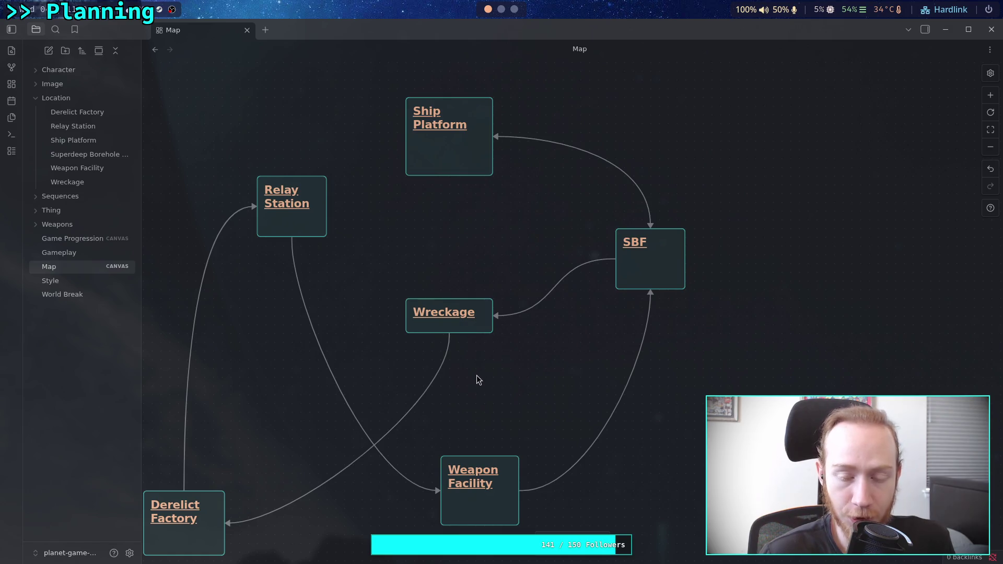
pyautogui.scroll(-1, 475, 382)
pyautogui.hscroll(2, 497, 360)
pyautogui.hscroll(-3, 484, 361)
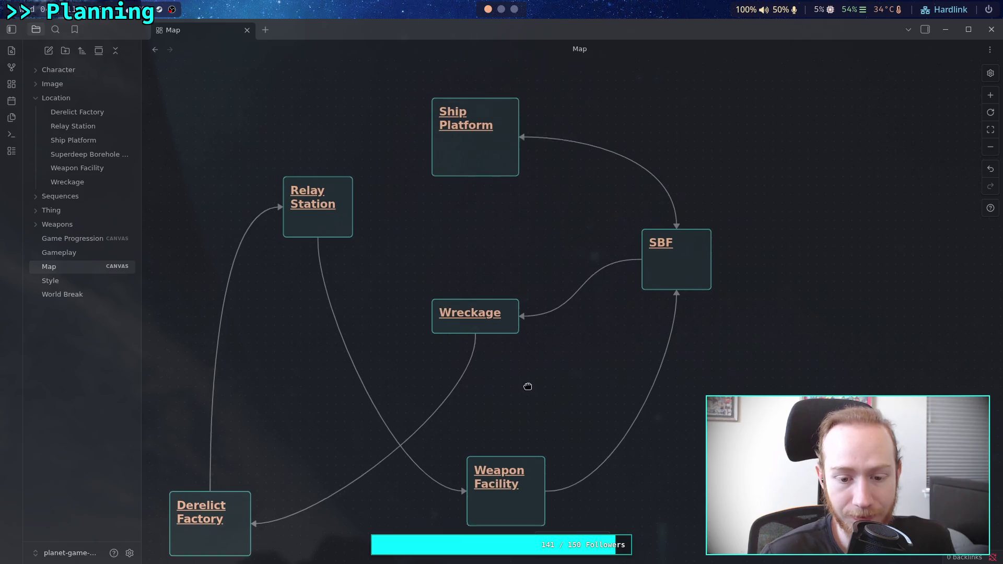
# - Reposition the Derelict Factory card up and right, then box-select all six location cards
pyautogui.moveTo(526, 394); pyautogui.dragTo(538, 336)
pyautogui.moveTo(242, 480)
pyautogui.mouseDown()
pyautogui.moveTo(268, 441)
pyautogui.moveTo(257, 447)
pyautogui.mouseUp()
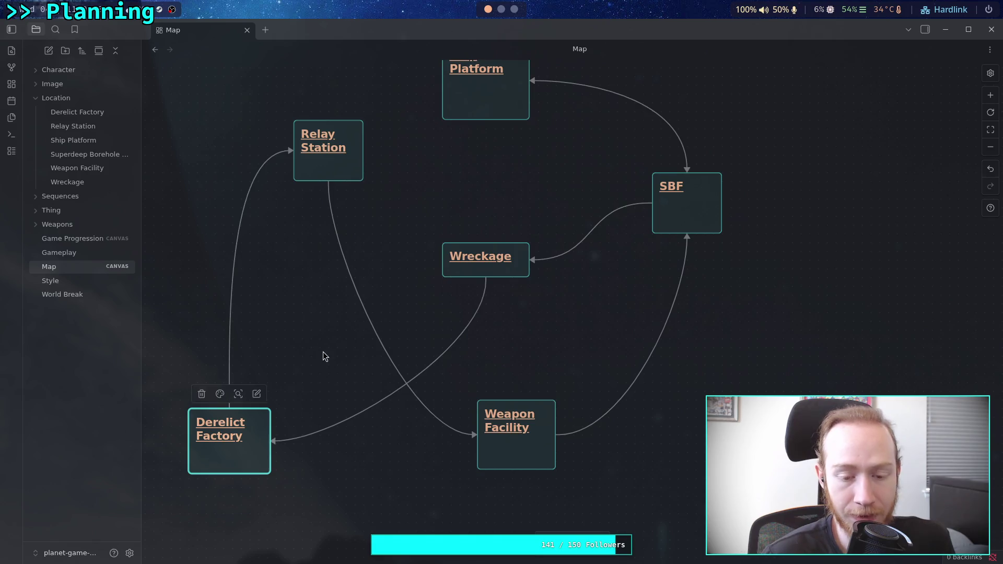
pyautogui.moveTo(325, 354); pyautogui.dragTo(318, 376)
pyautogui.click(326, 375)
pyautogui.moveTo(163, 530)
pyautogui.mouseDown()
pyautogui.moveTo(691, 140)
pyautogui.moveTo(720, 27)
pyautogui.moveTo(753, 170)
pyautogui.mouseUp()
pyautogui.scroll(-3, 788, 262)
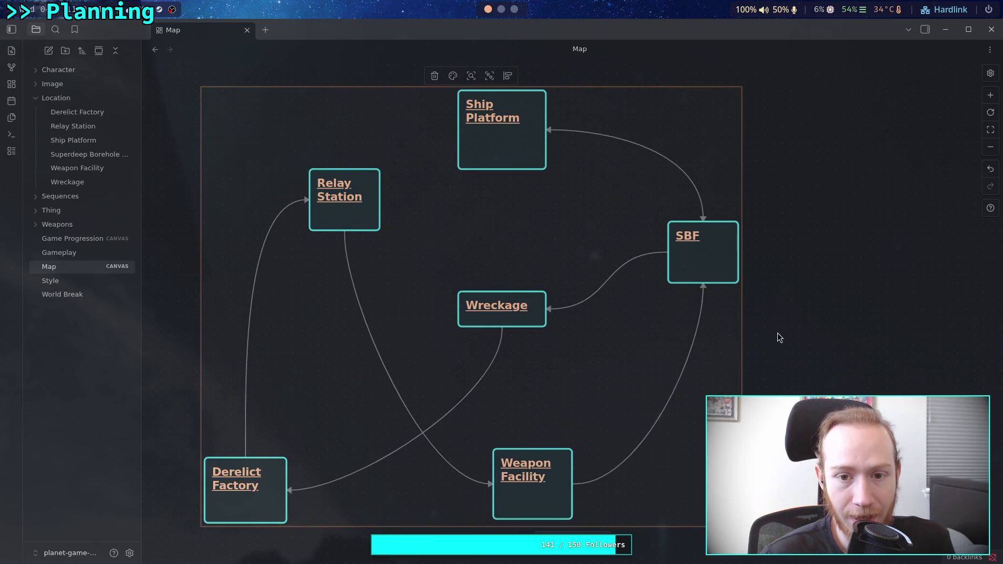
pyautogui.hscroll(-2, 776, 333)
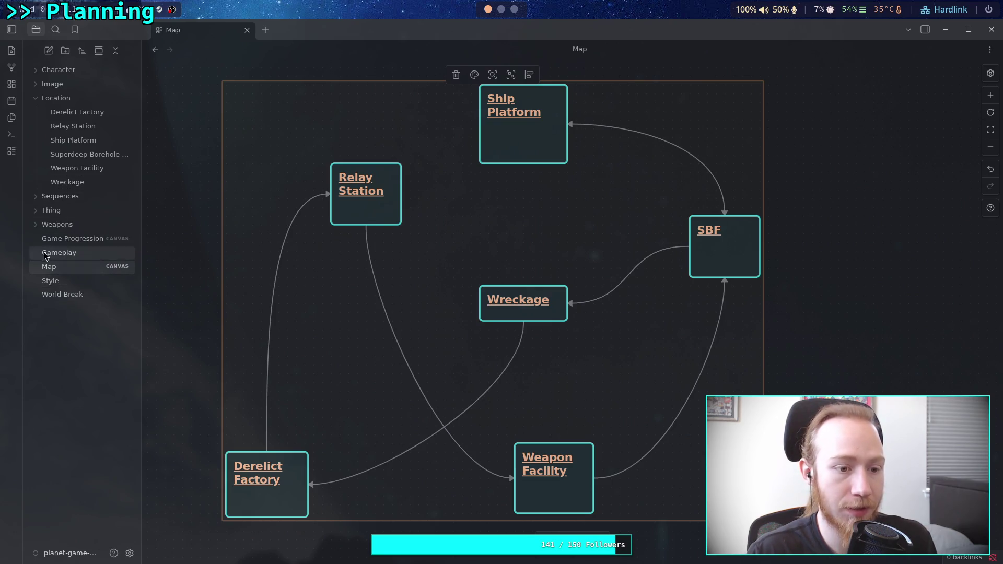
# - Look at the Gameplay note and Game Progression canvas, then create a new blank note
pyautogui.click(67, 254)
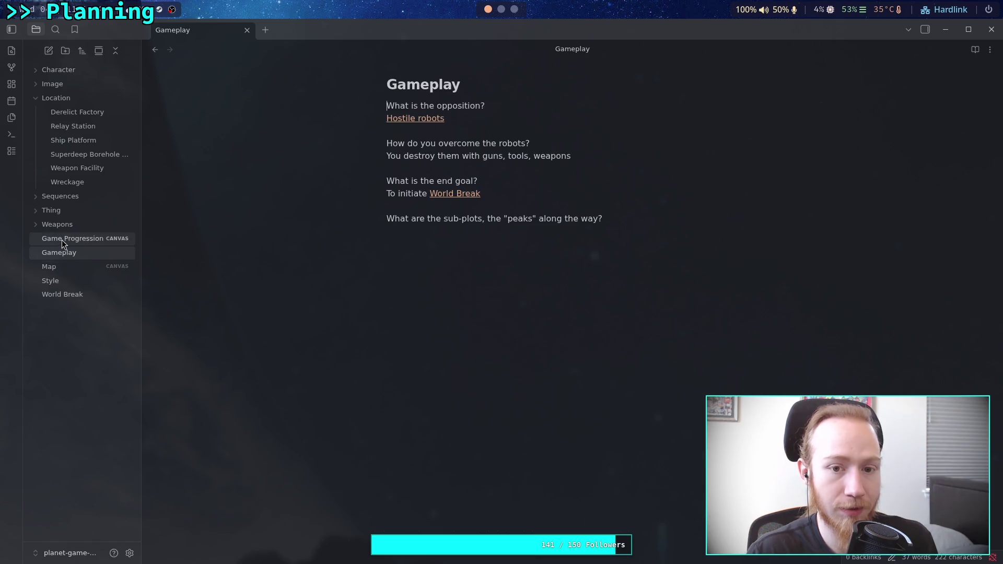
pyautogui.click(64, 239)
pyautogui.rightClick(86, 363)
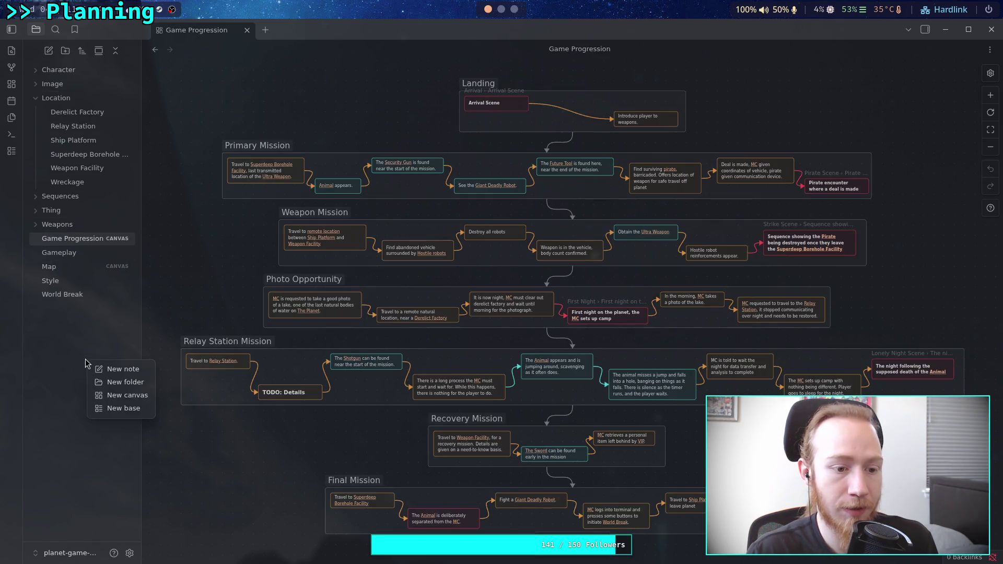
pyautogui.click(120, 371)
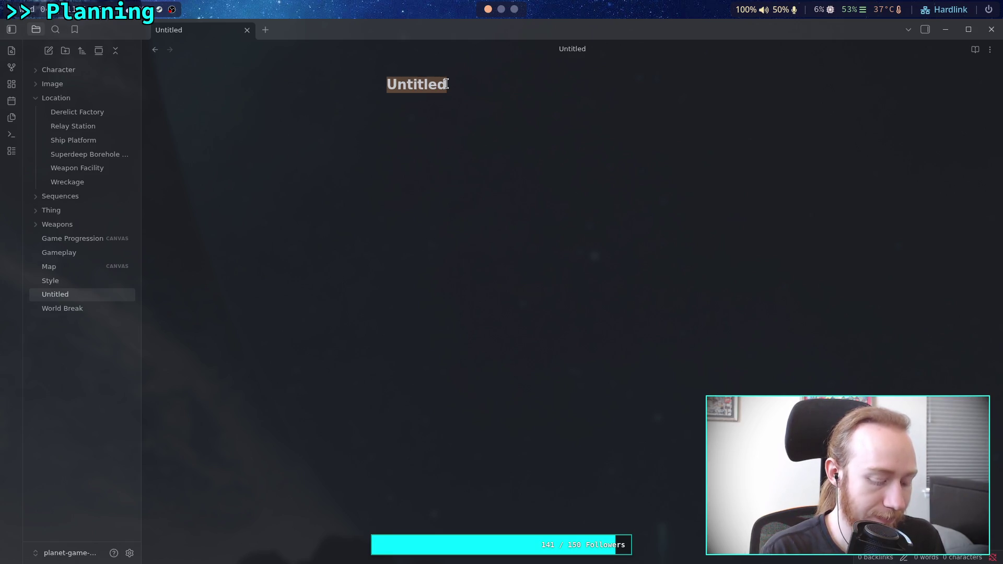
# - Title the new note FUTURE and move into its body
pyautogui.write('Univ')
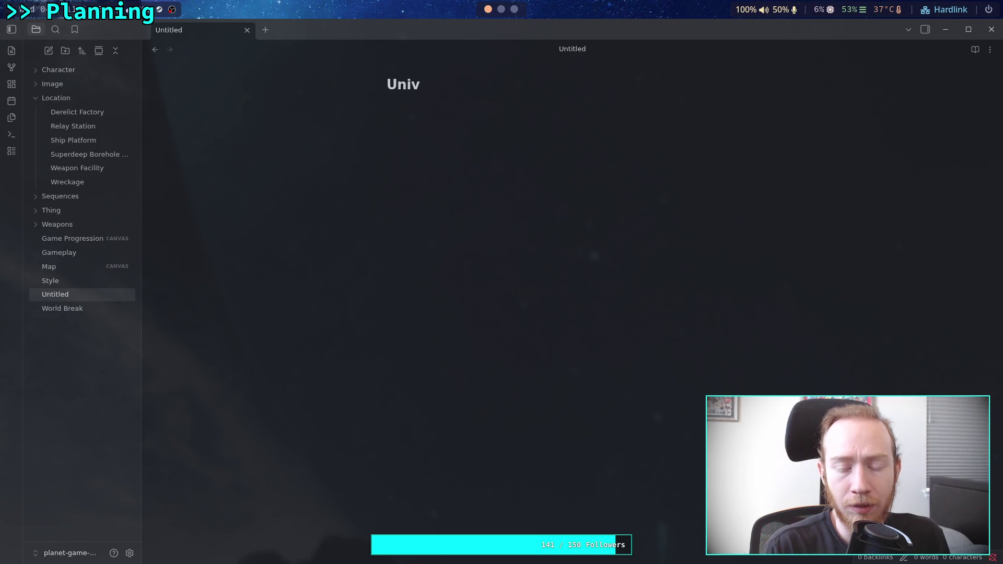
pyautogui.press('BackSpace')
pyautogui.press('BackSpace')
pyautogui.press('BackSpace')
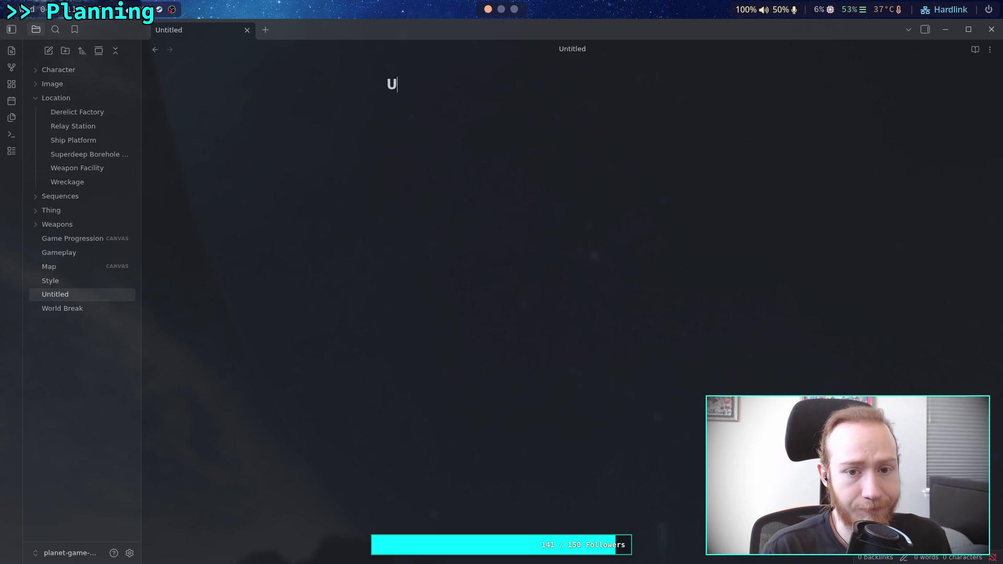
pyautogui.write('FUTURE')
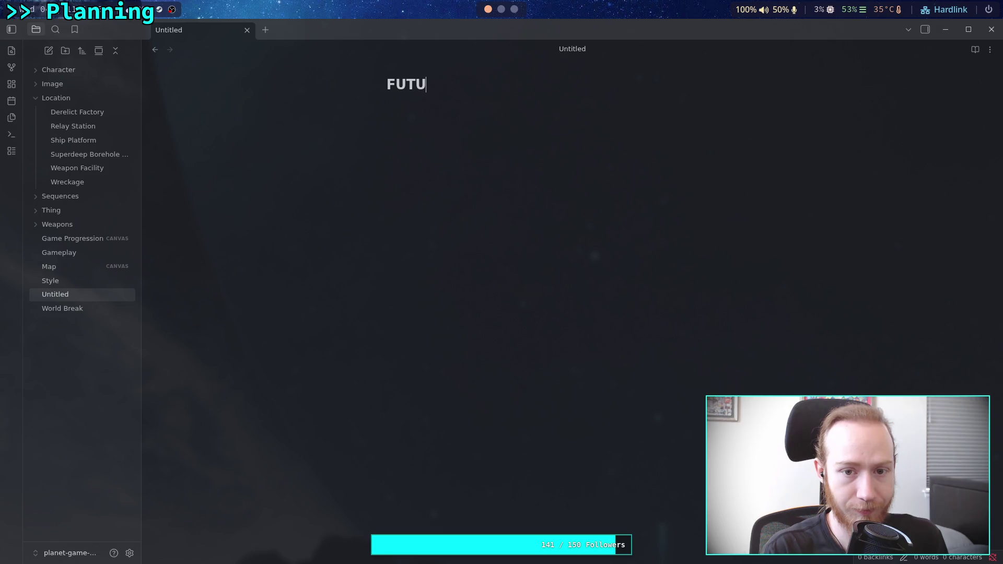
pyautogui.press('Return')
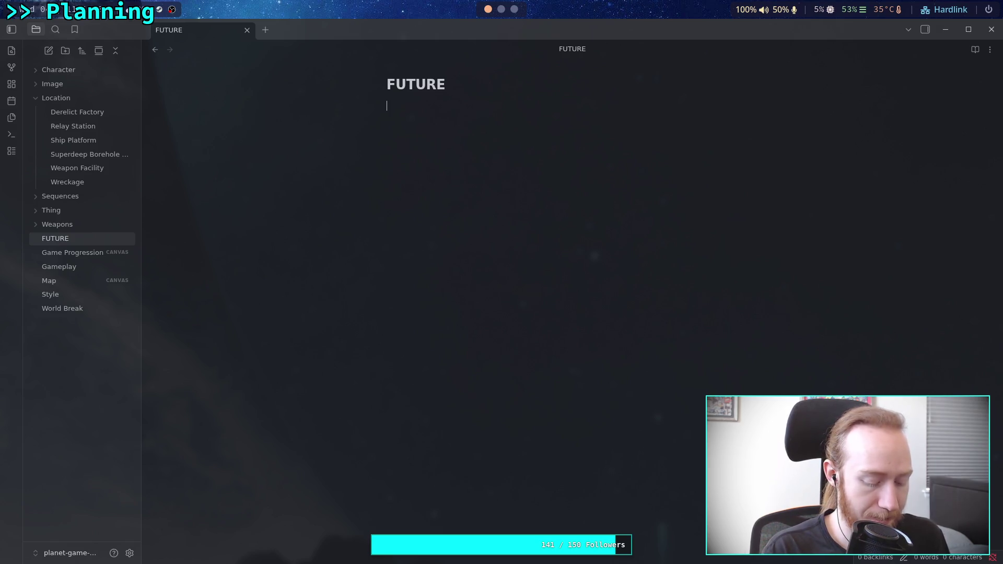
# - Write 'There is no FTL travel; no wormholes, no teleportation, no "warp-drive".'
pyautogui.write('There is ')
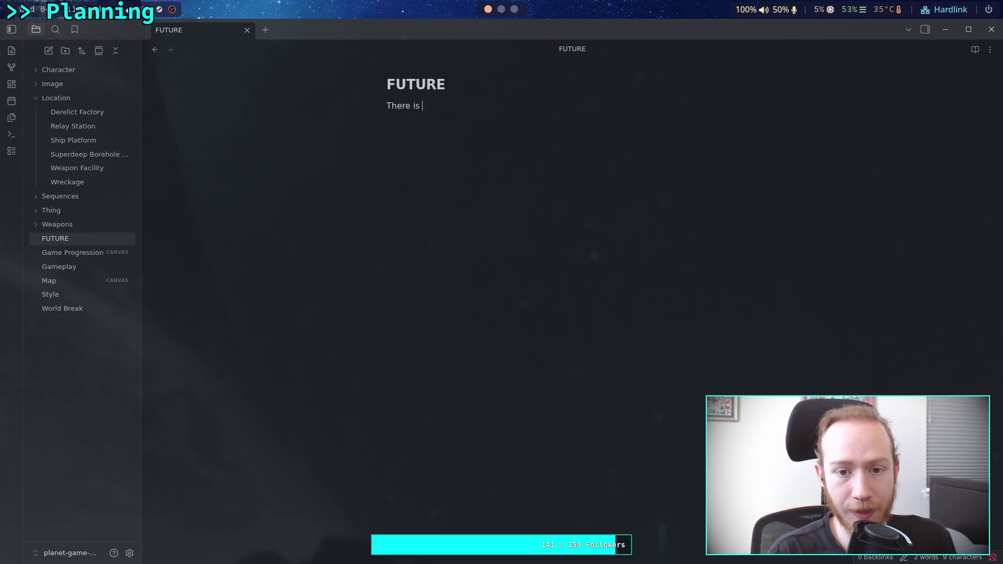
pyautogui.write('no F')
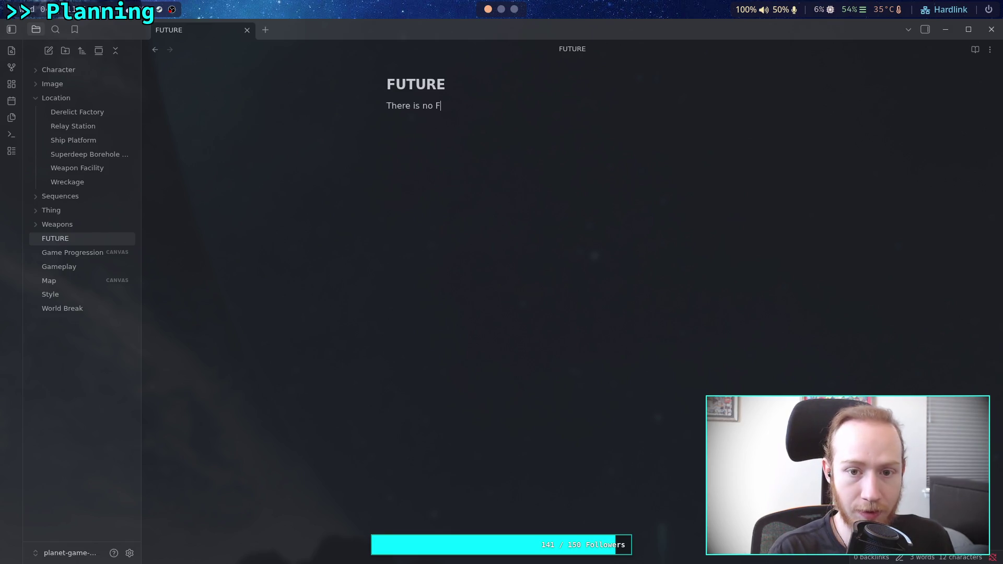
pyautogui.write('TL travel')
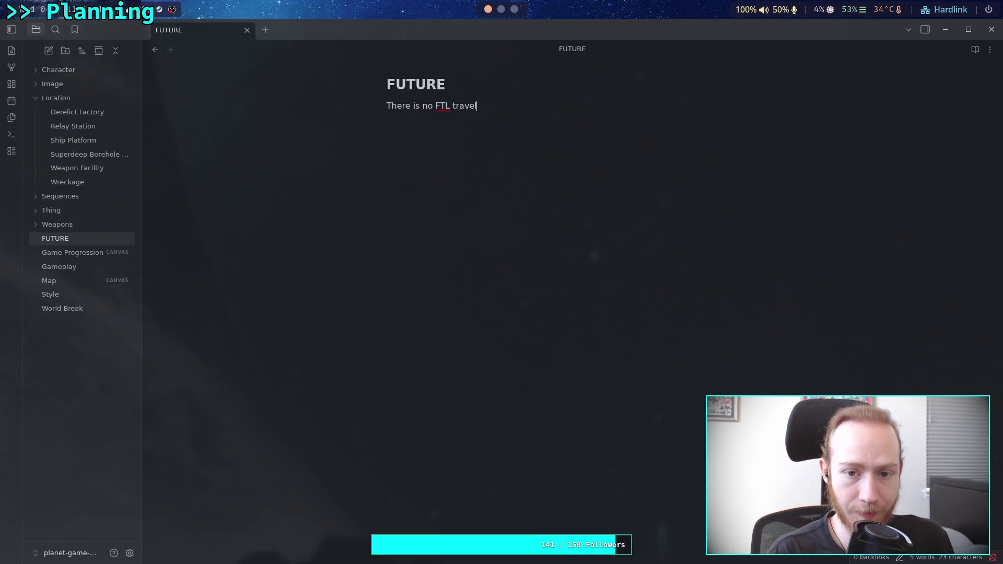
pyautogui.write('; no ')
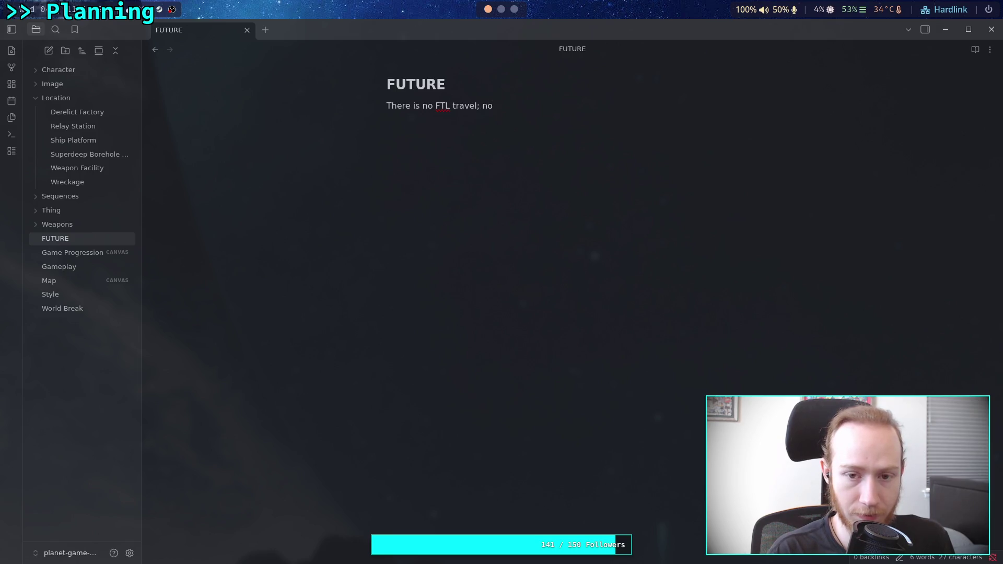
pyautogui.write('wormholse')
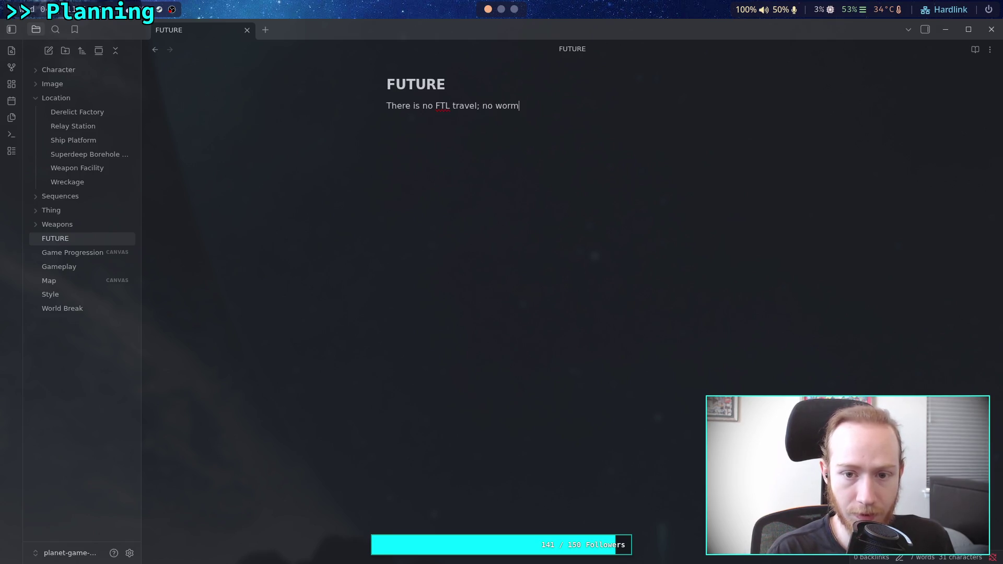
pyautogui.press('BackSpace')
pyautogui.press('BackSpace')
pyautogui.write('es')
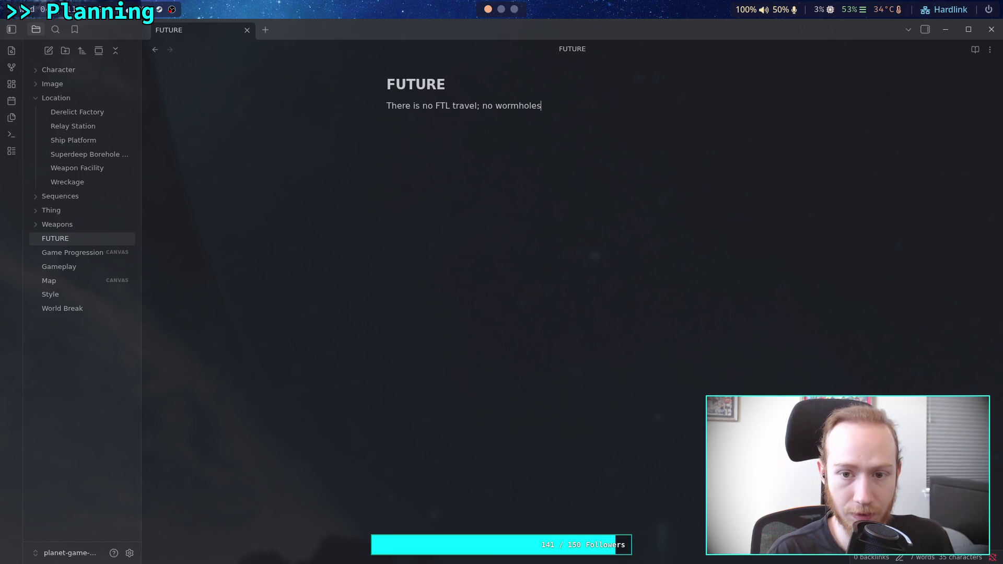
pyautogui.write(', no tele')
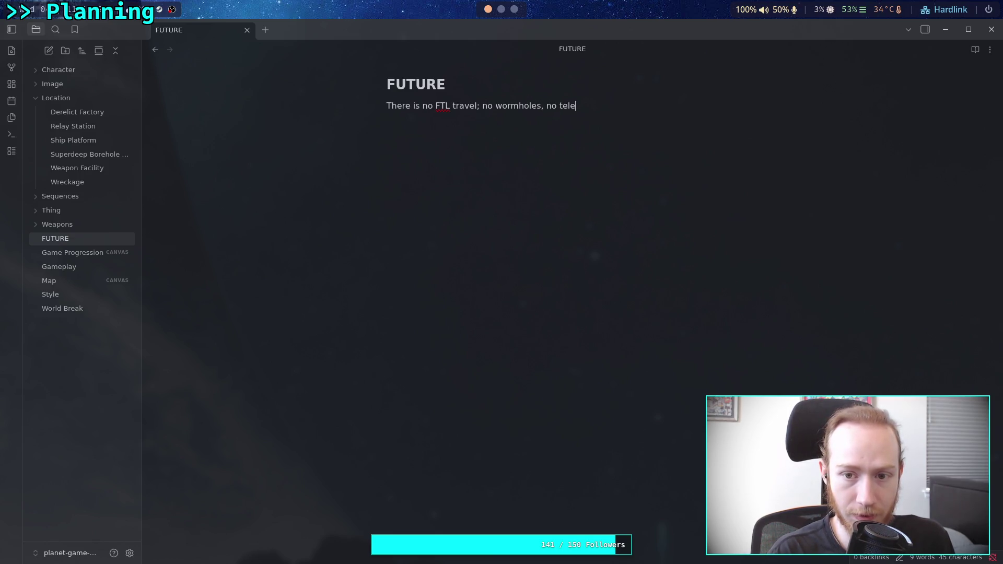
pyautogui.write('portation, ')
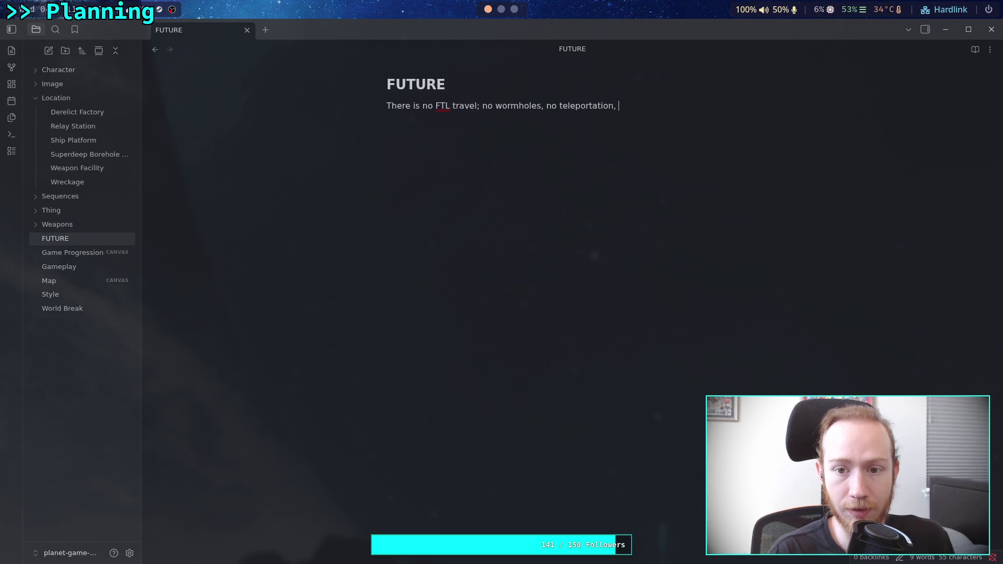
pyautogui.write('no "sliy')
pyautogui.press('BackSpace')
pyautogui.write('pspace')
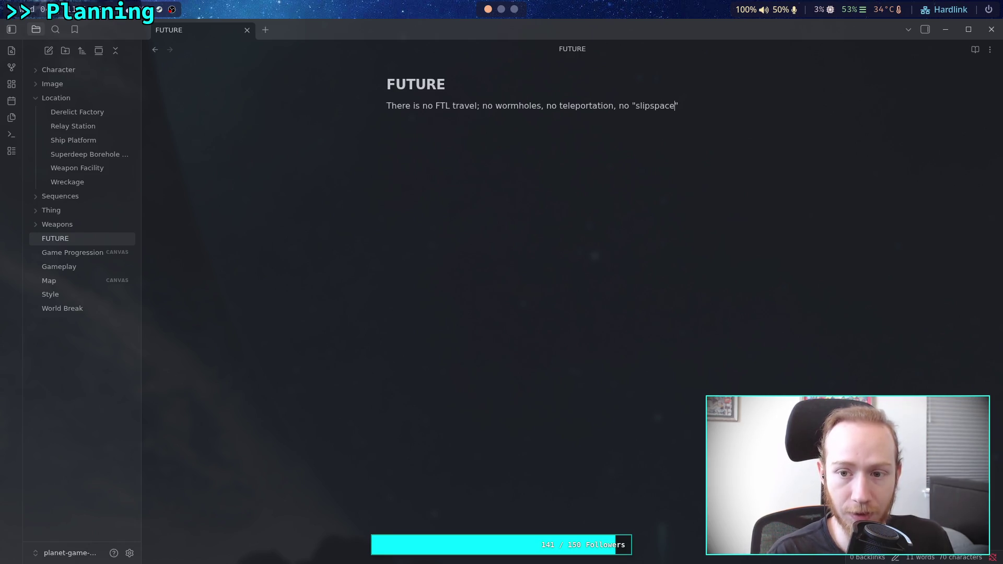
pyautogui.press('BackSpace')
pyautogui.press('BackSpace')
pyautogui.press('BackSpace')
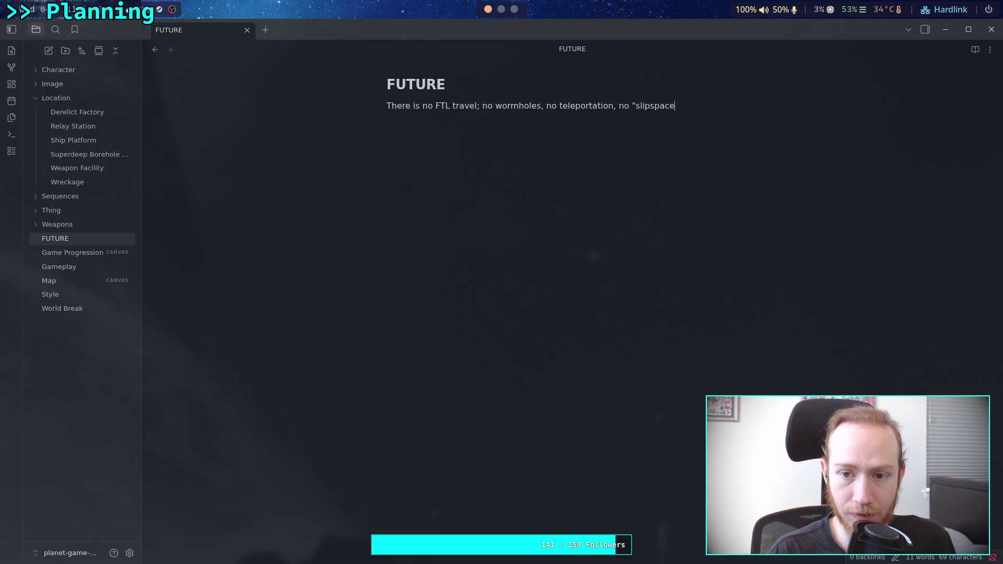
pyautogui.write('war')
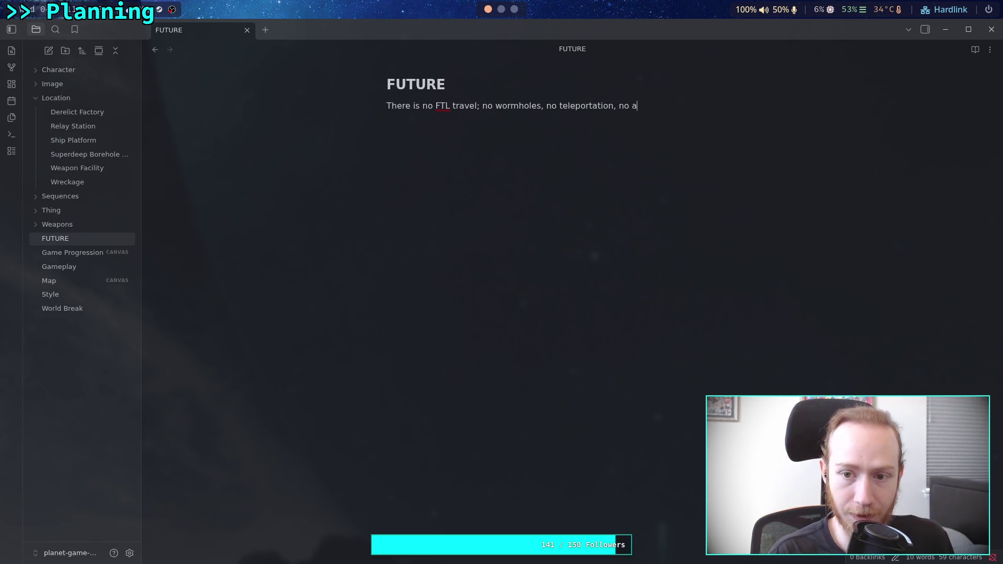
pyautogui.press('BackSpace')
pyautogui.press('BackSpace')
pyautogui.press('BackSpace')
pyautogui.write('"')
pyautogui.write('warp')
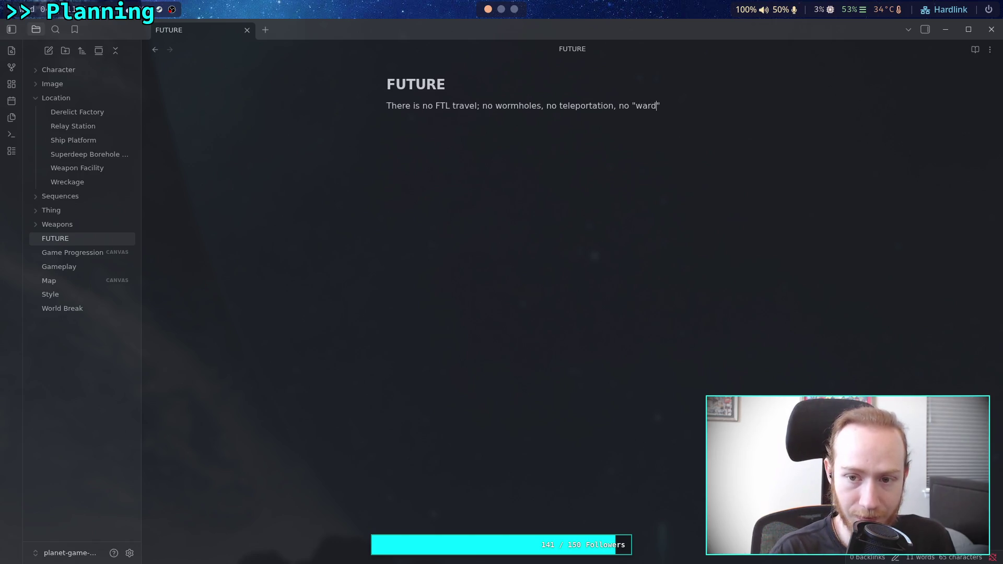
pyautogui.write('dr')
pyautogui.press('BackSpace')
pyautogui.press('BackSpace')
pyautogui.write('drive')
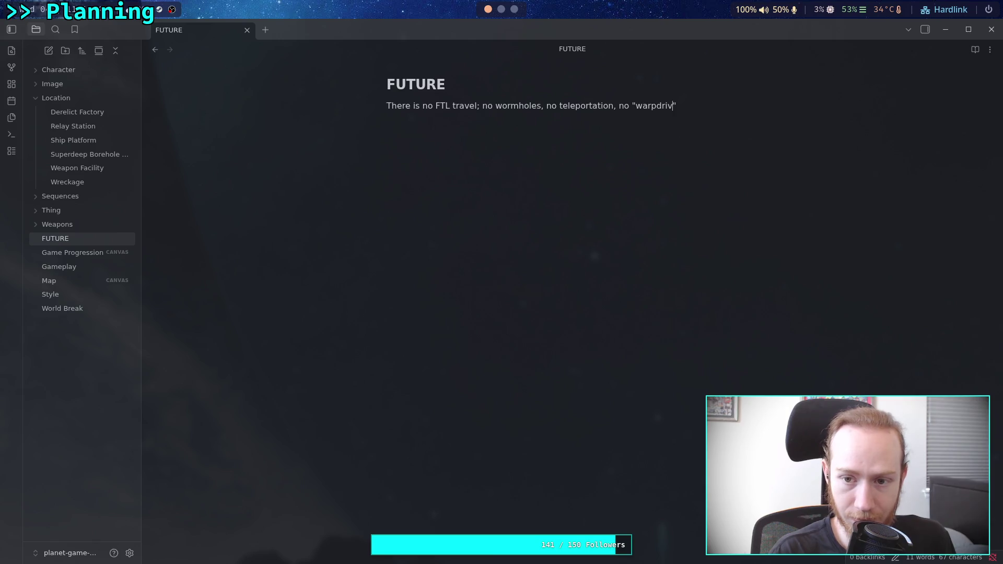
pyautogui.write('.')
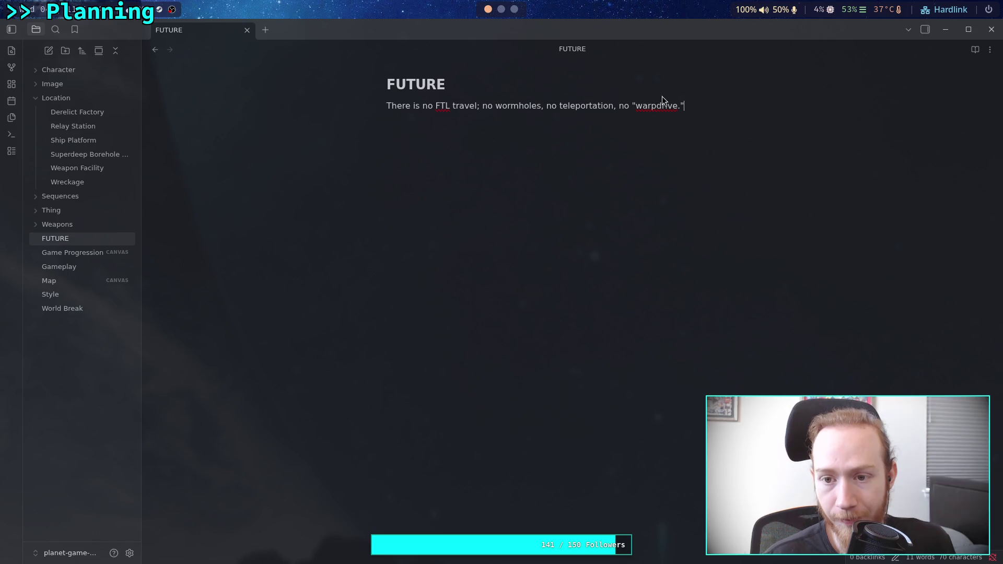
pyautogui.rightClick(657, 106)
pyautogui.click(696, 130)
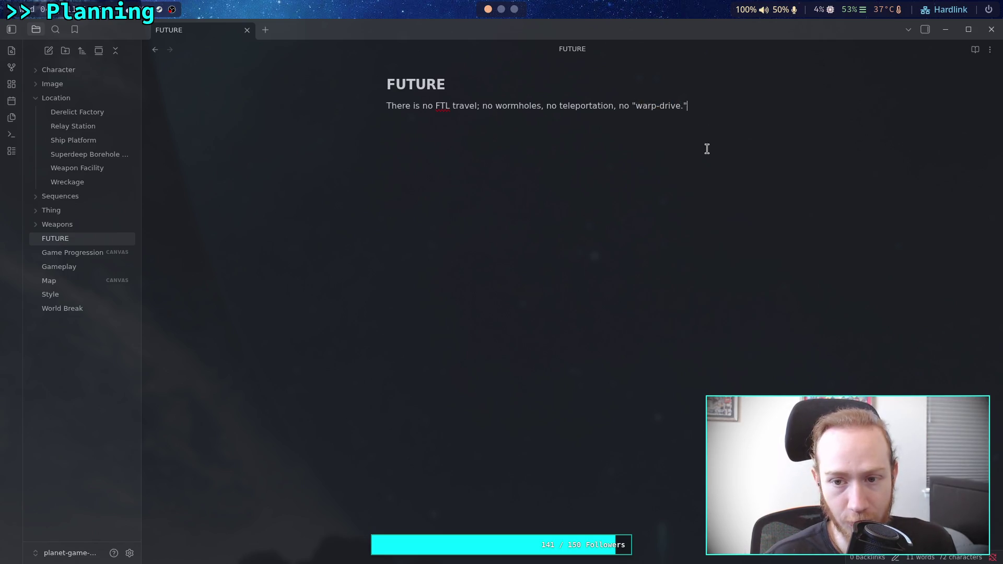
pyautogui.click(705, 177)
# - Start a new line 'However, relativistic', fixing the spelling via suggestion
pyautogui.press('Return')
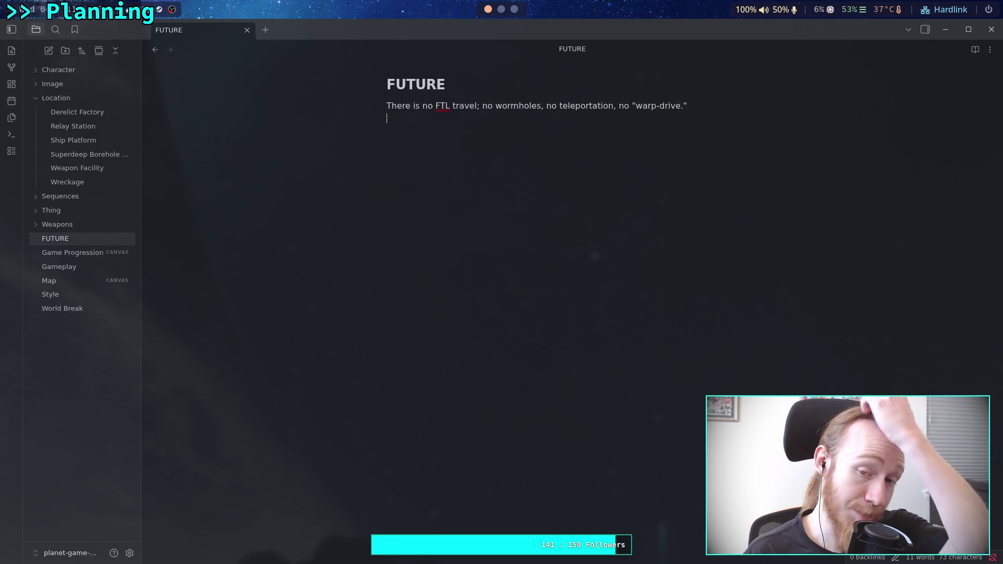
pyautogui.write('H')
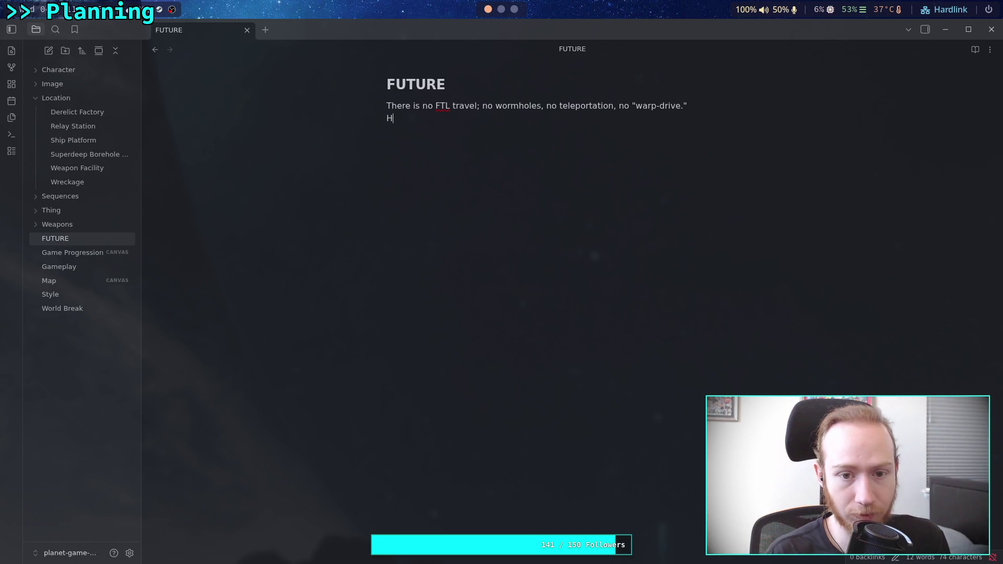
pyautogui.write('owever, rel')
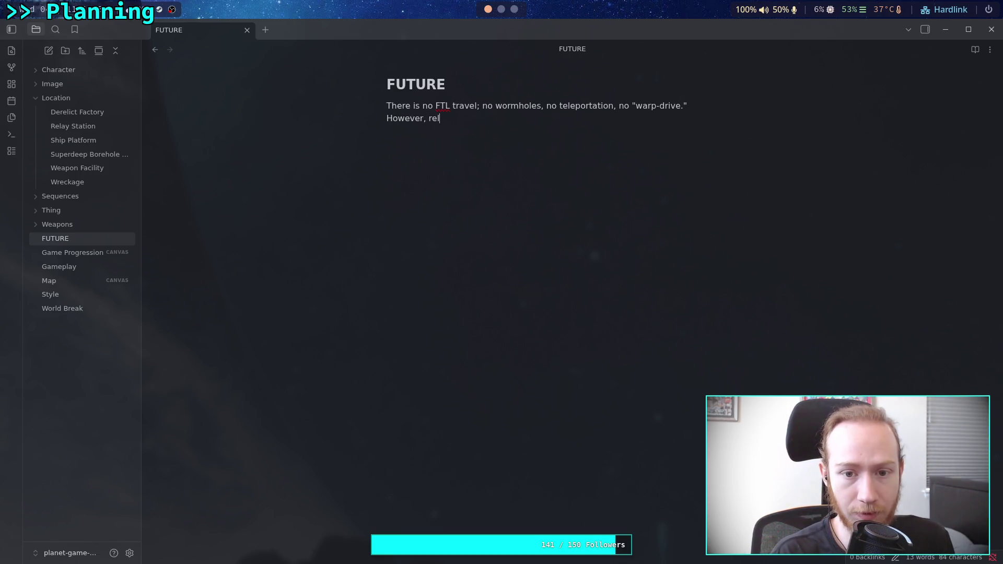
pyautogui.write('atavistic')
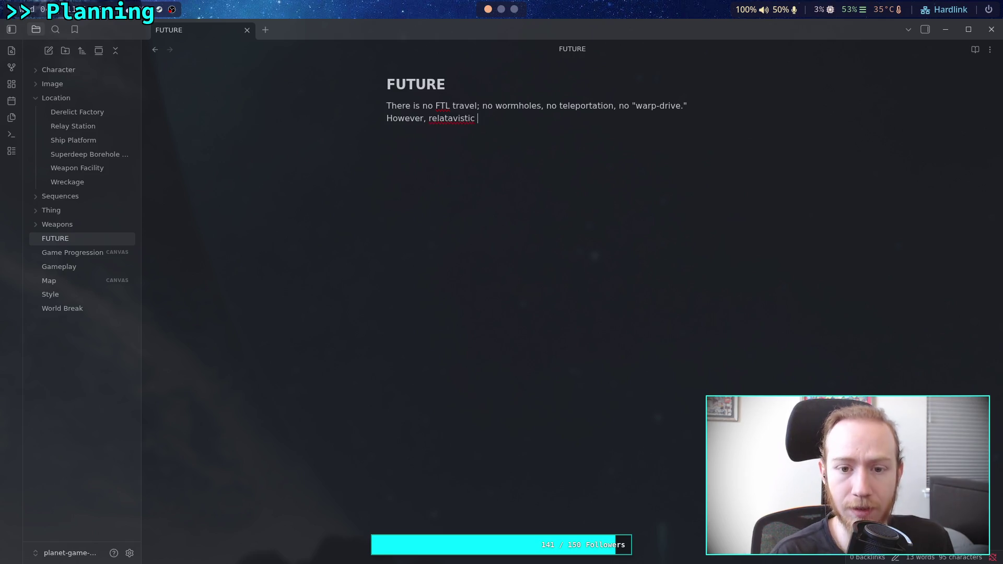
pyautogui.rightClick(447, 123)
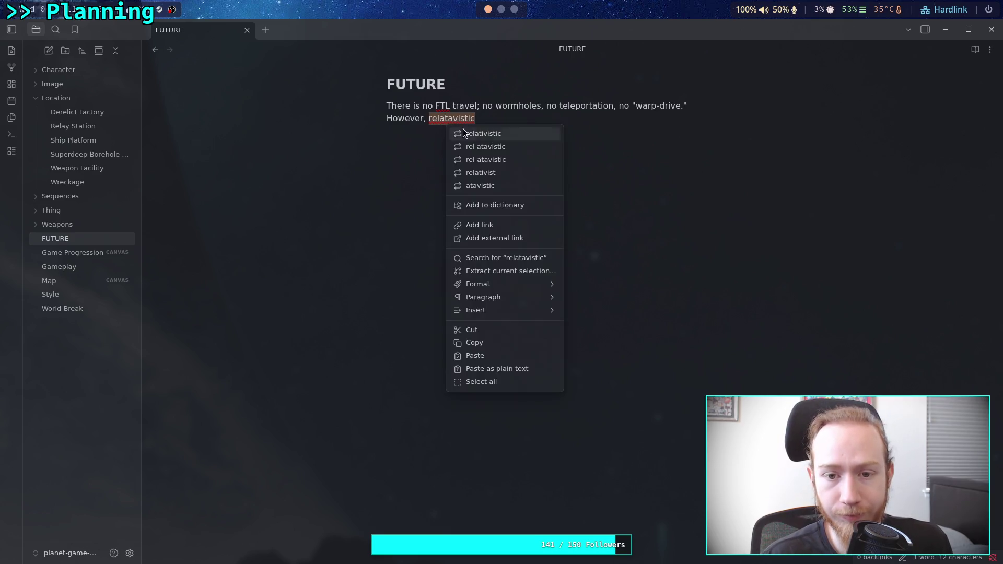
pyautogui.click(513, 134)
# - Continue with 'speeds still cause significant time dilation, and are achievable through energy breakthroughs.'
pyautogui.write('speeds ')
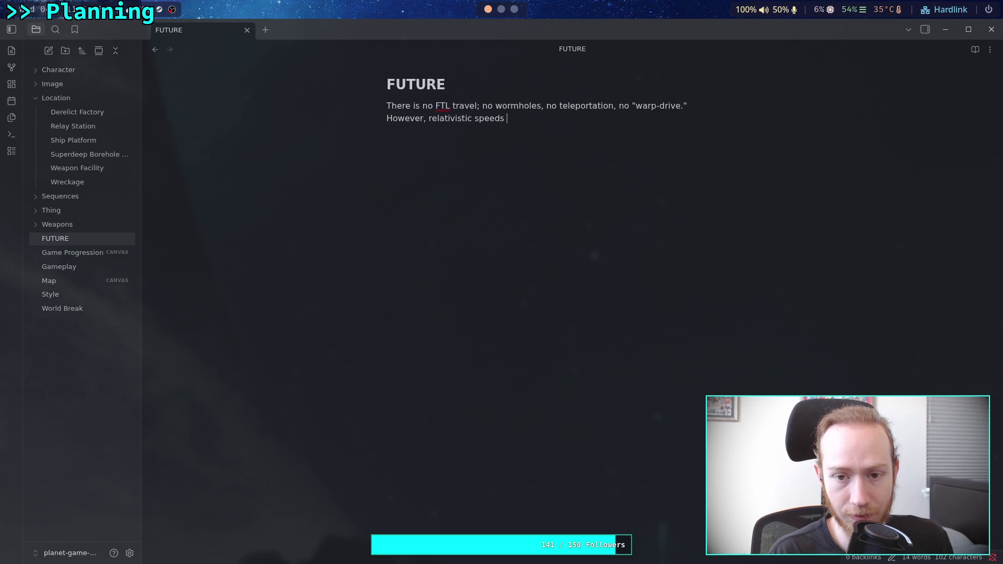
pyautogui.write('still')
pyautogui.write('cuas')
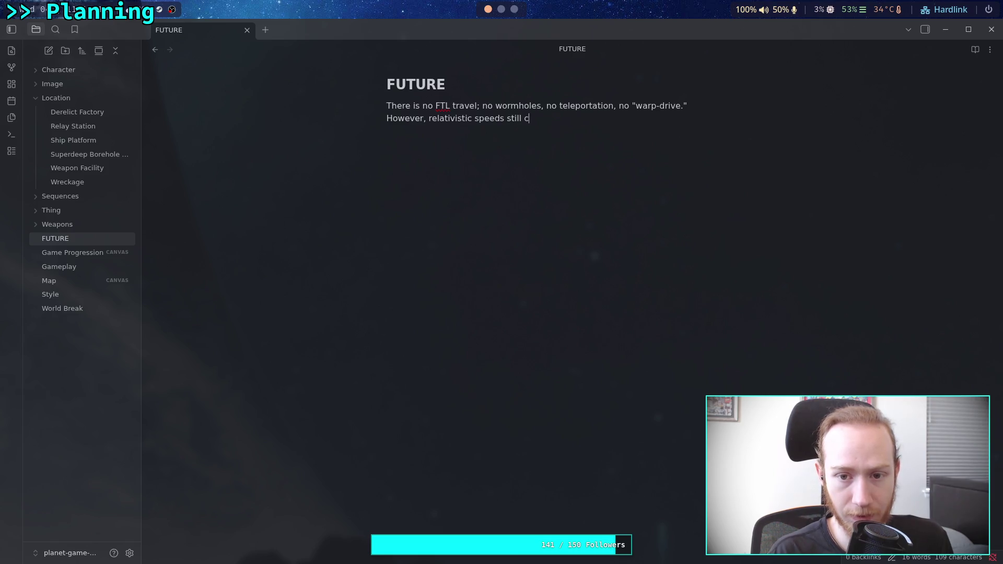
pyautogui.press('BackSpace')
pyautogui.press('BackSpace')
pyautogui.press('BackSpace')
pyautogui.write('ause significat')
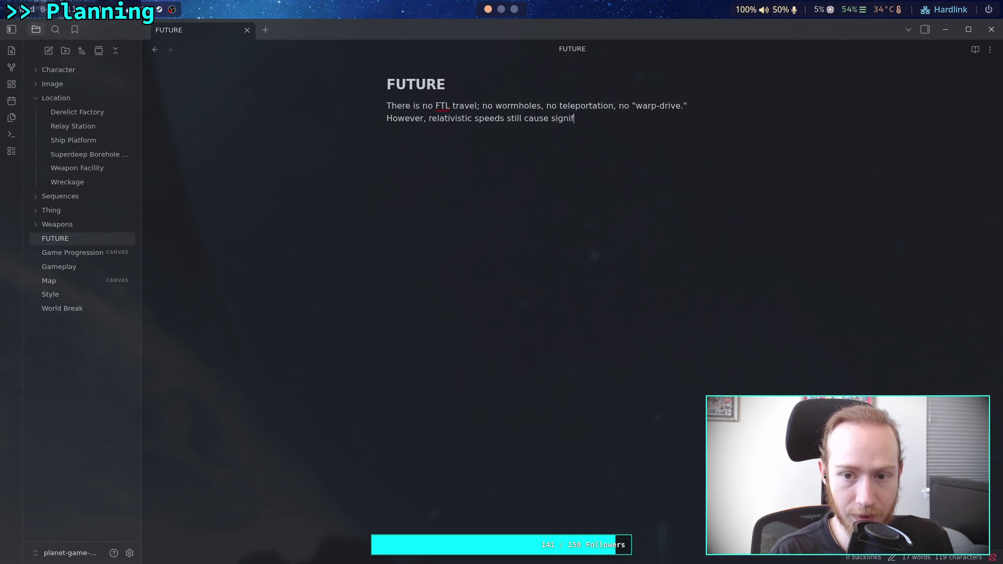
pyautogui.press('BackSpace')
pyautogui.write('nt ti')
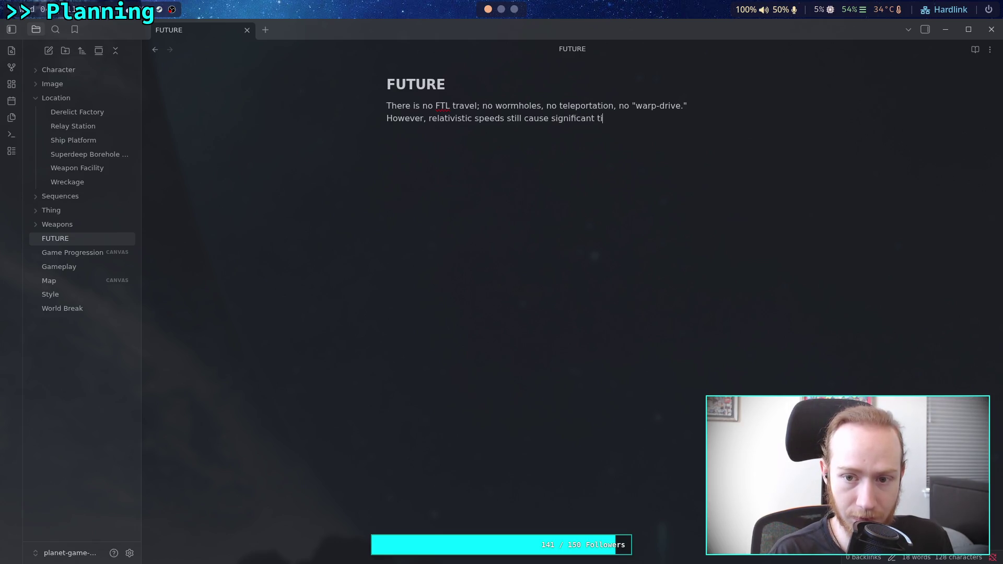
pyautogui.write('me dialation')
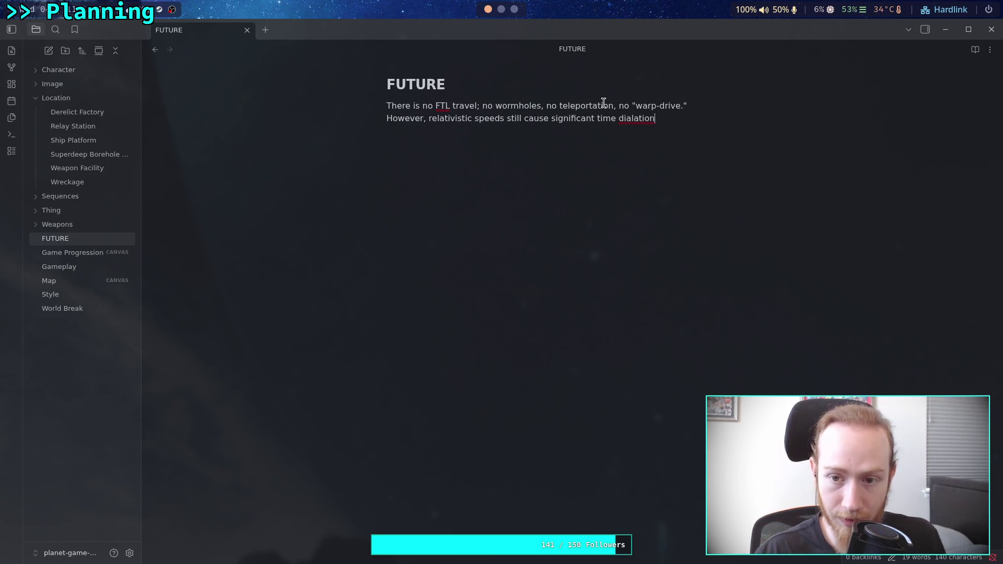
pyautogui.rightClick(648, 118)
pyautogui.click(671, 131)
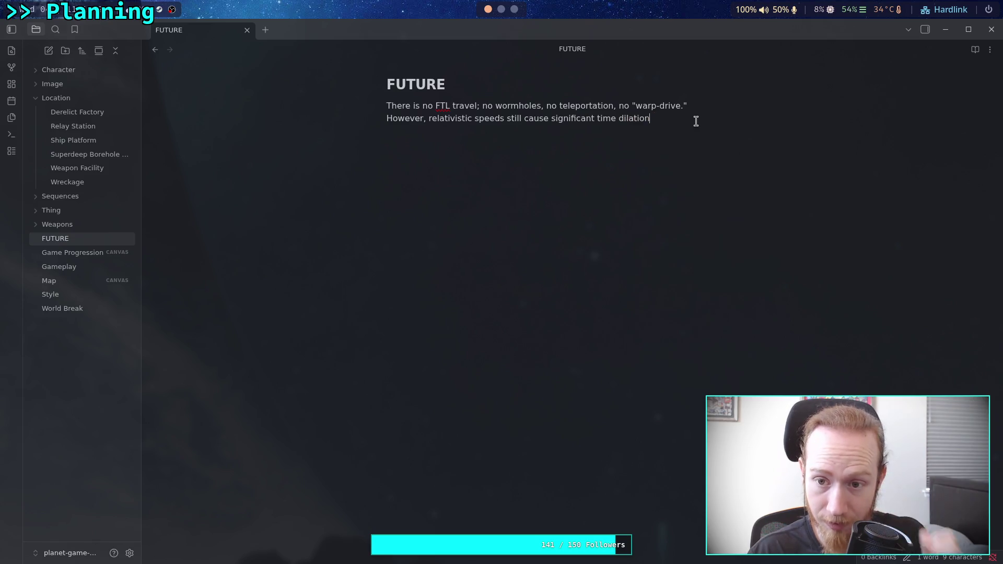
pyautogui.write(', and ')
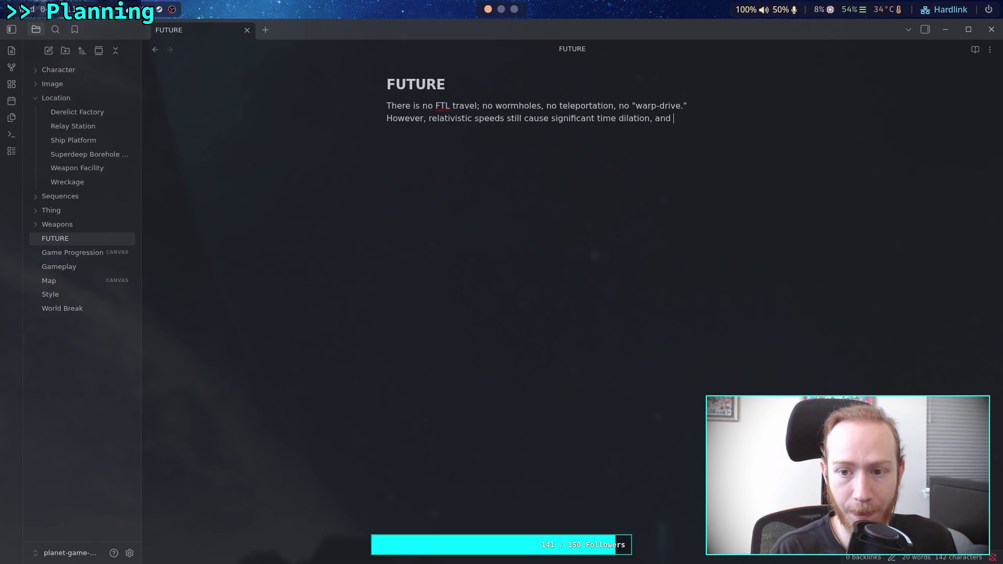
pyautogui.write('are achievable')
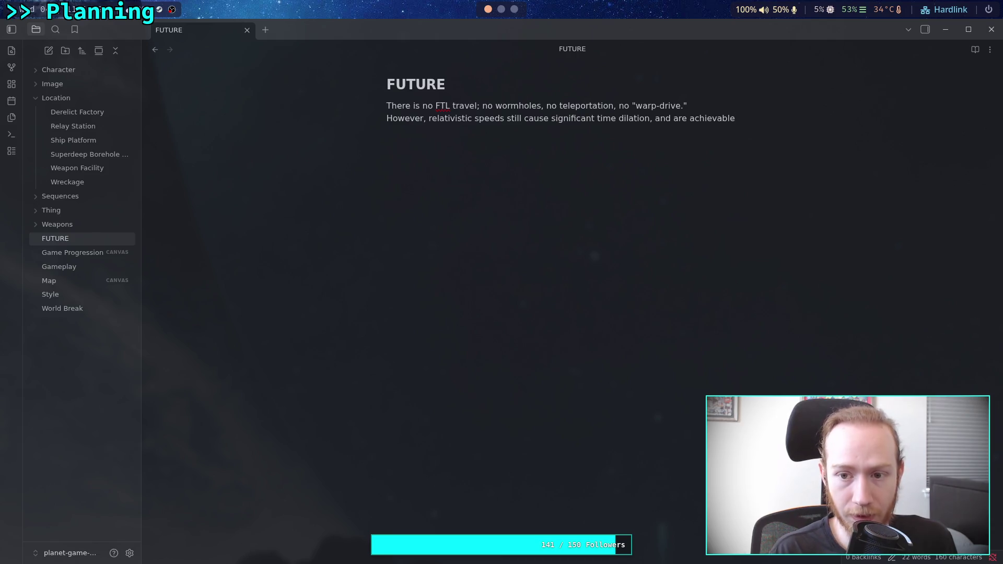
pyautogui.write(' through ')
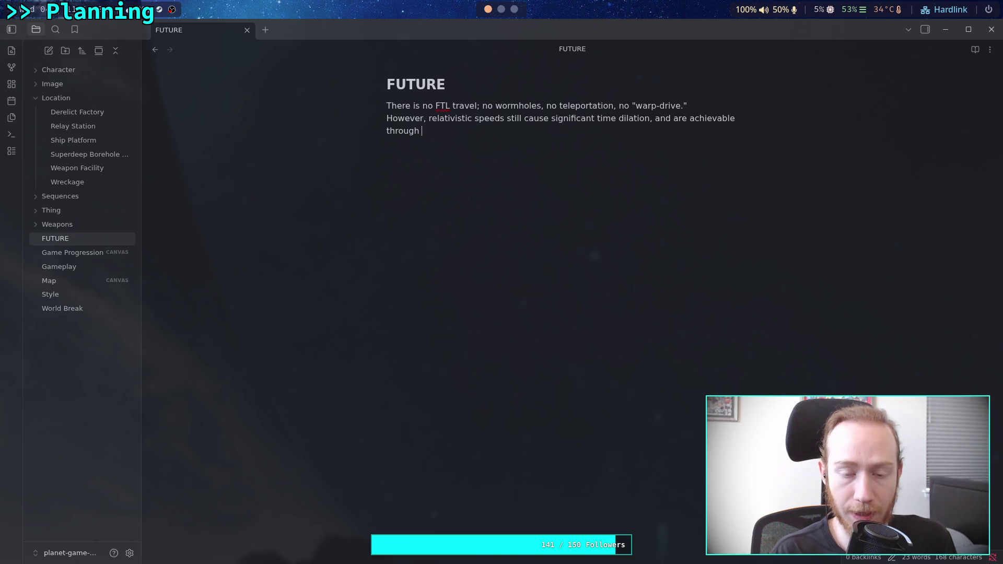
pyautogui.write('energy')
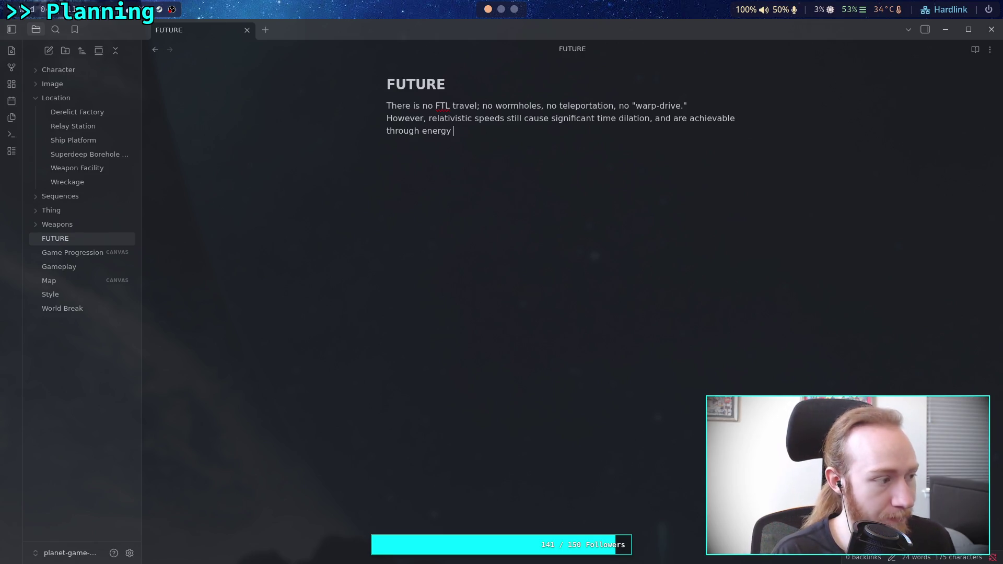
pyautogui.write('break')
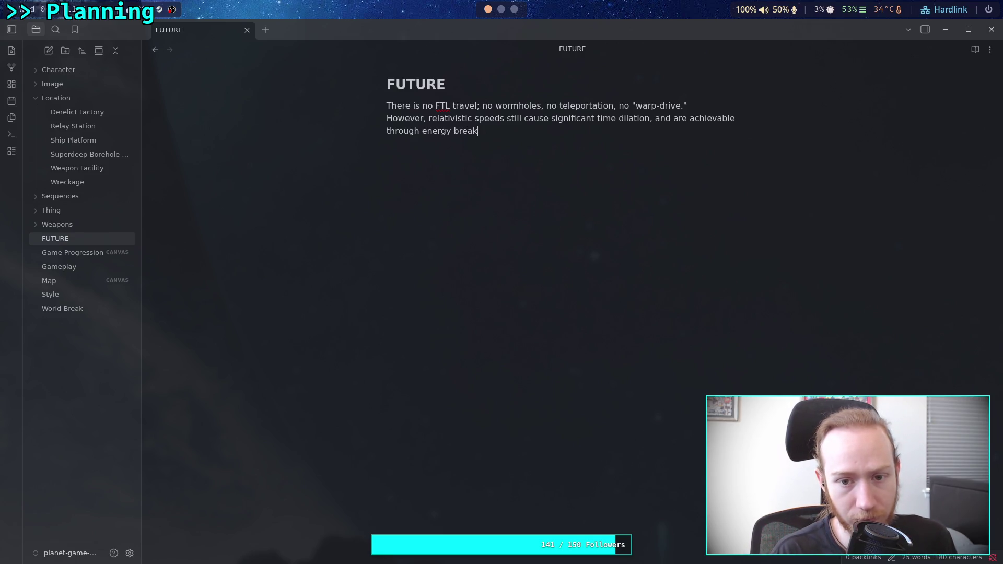
pyautogui.write('throughs.')
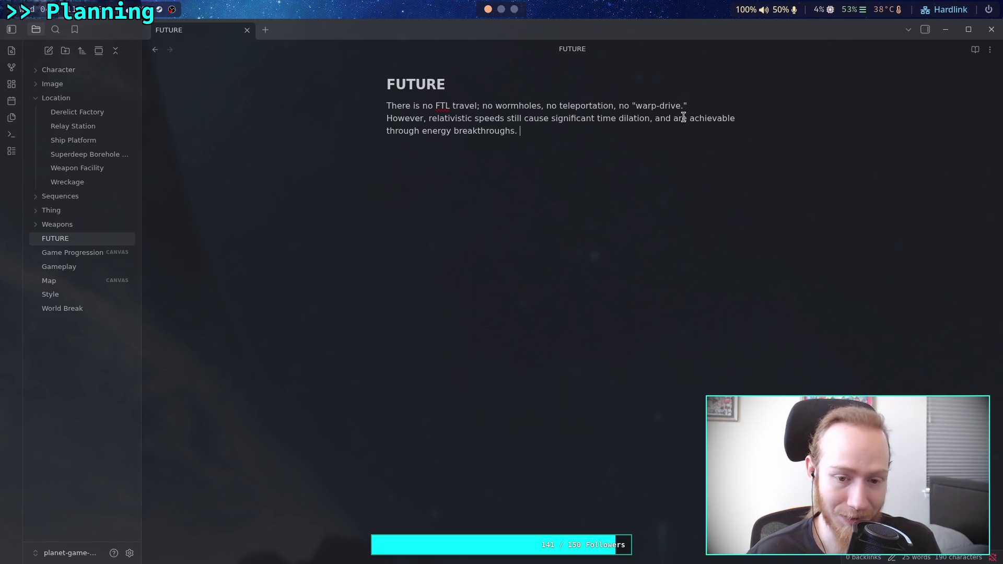
# - Discard a false 'Space travel' start and stray # to return after 'breakthroughs.'
pyautogui.press('BackSpace')
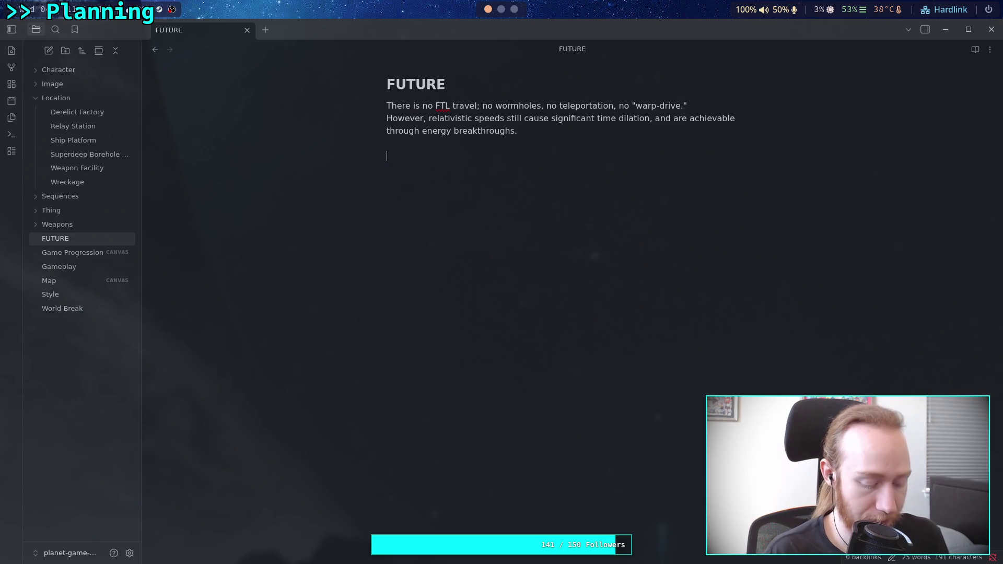
pyautogui.write('Space t')
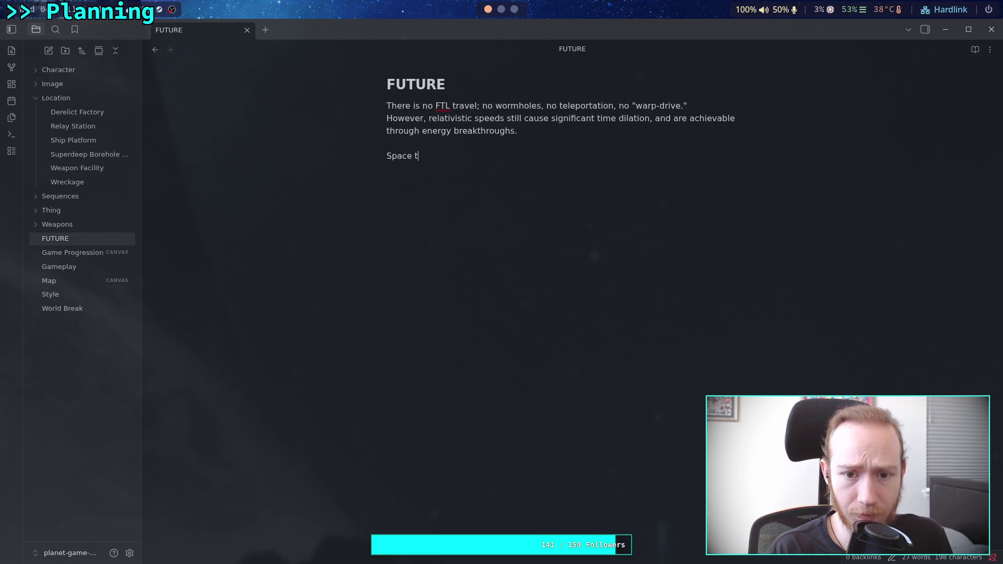
pyautogui.write('ravel a')
pyautogui.press('BackSpace')
pyautogui.press('BackSpace')
pyautogui.press('BackSpace')
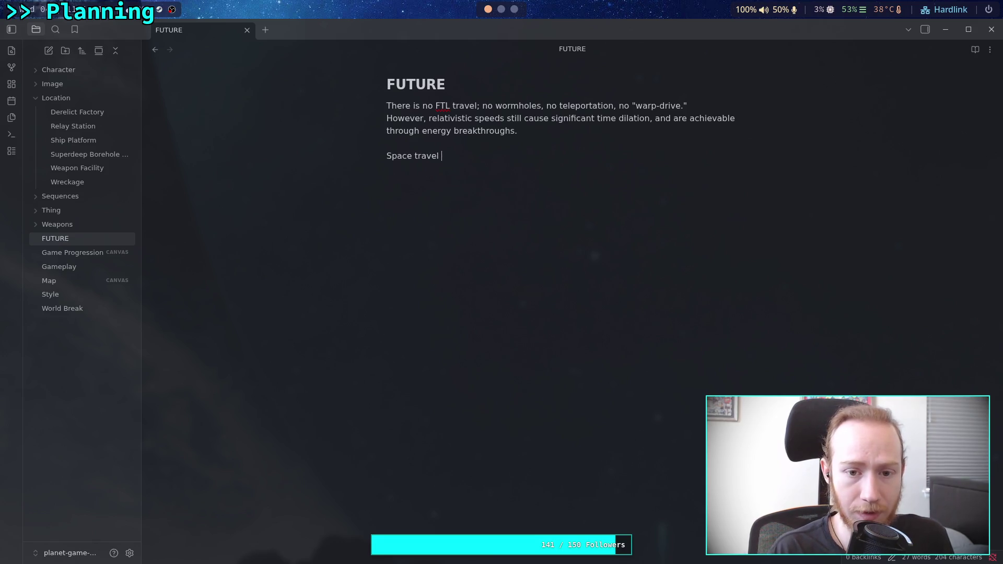
pyautogui.press('BackSpace')
pyautogui.press('BackSpace')
pyautogui.press('BackSpace')
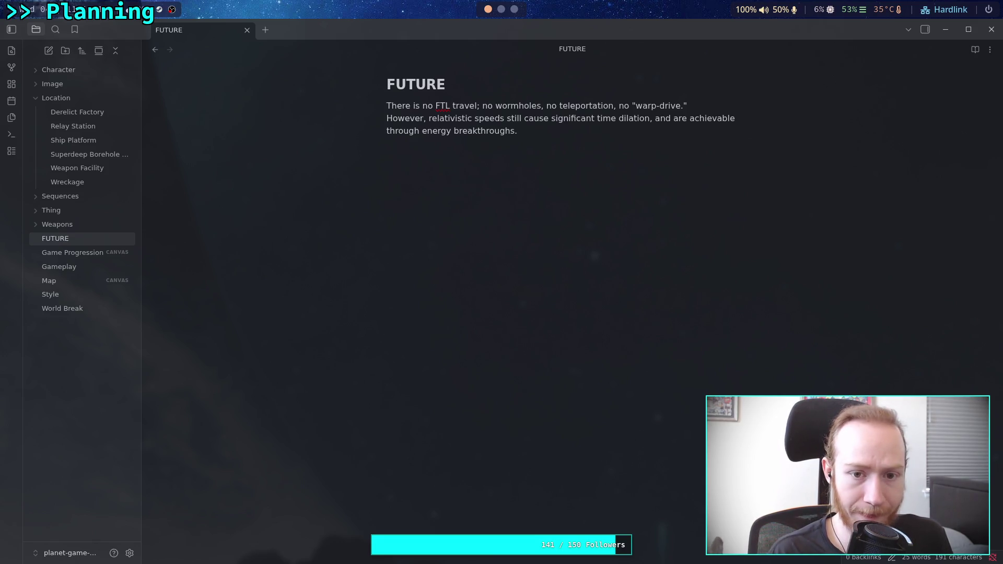
pyautogui.write('#')
pyautogui.press('BackSpace')
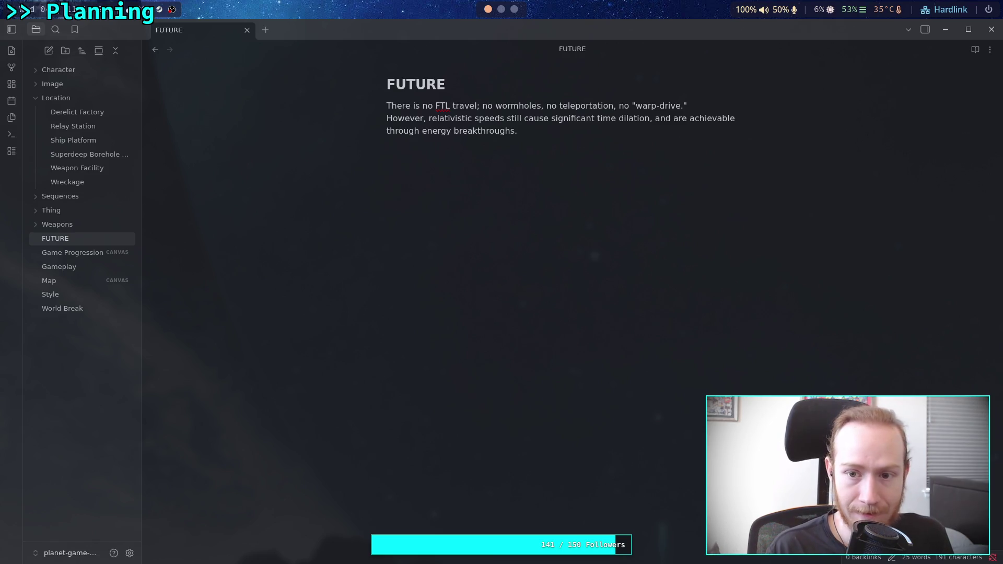
pyautogui.click(606, 130)
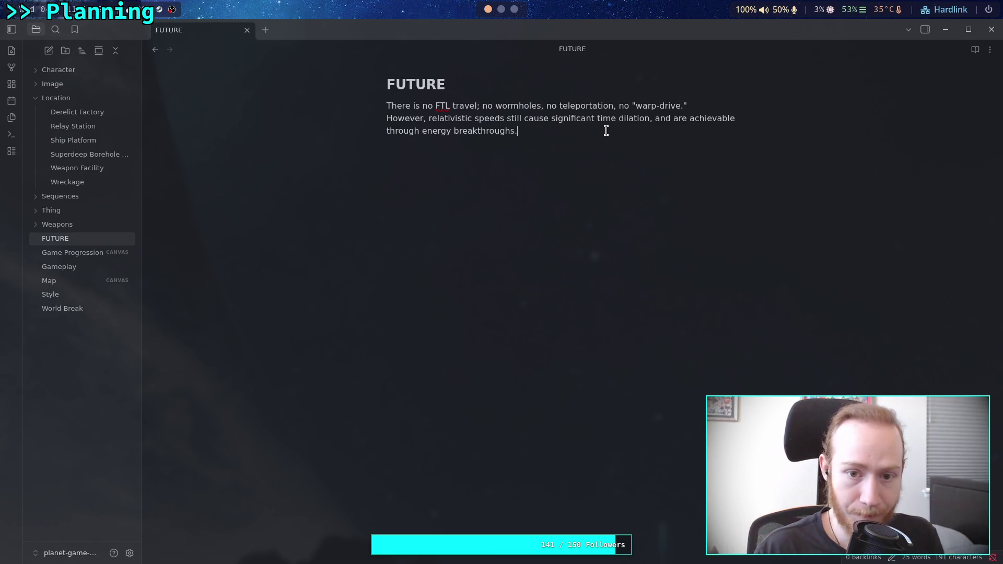
# - Add 'This process means it is "trivial" to send cargo, and living things, large distances… You could jump on a ship'
pyautogui.write(' This ')
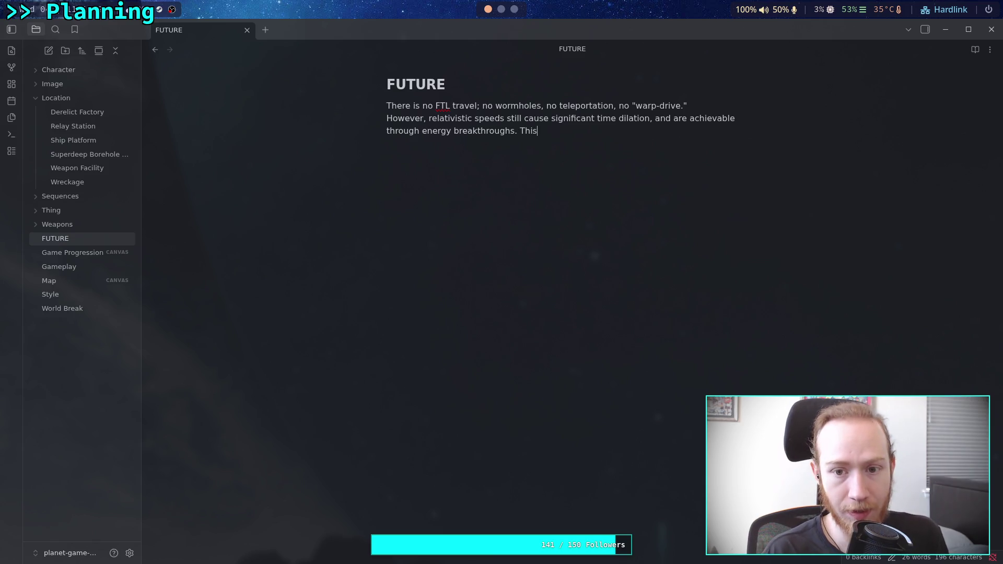
pyautogui.write('process ')
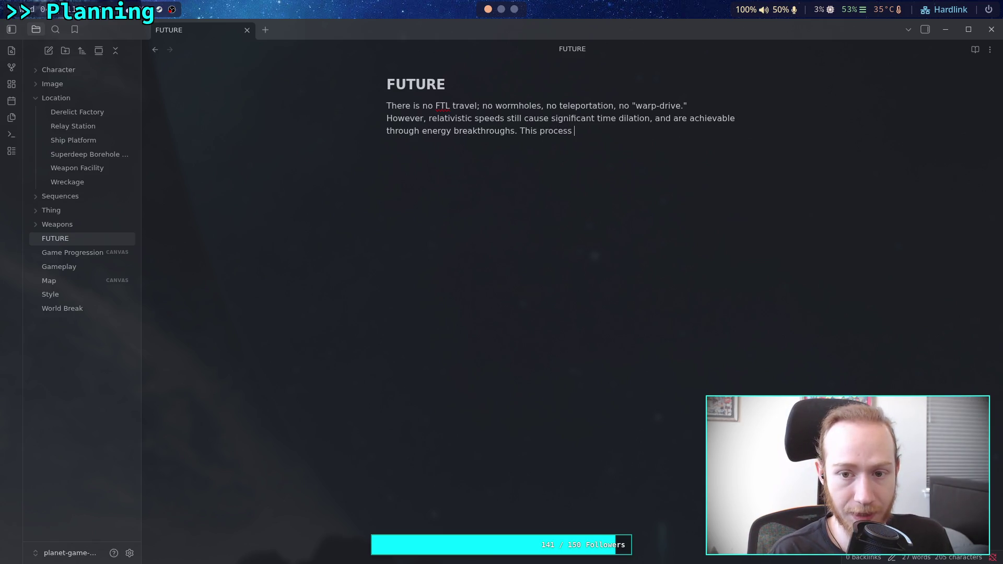
pyautogui.write('means it is pos')
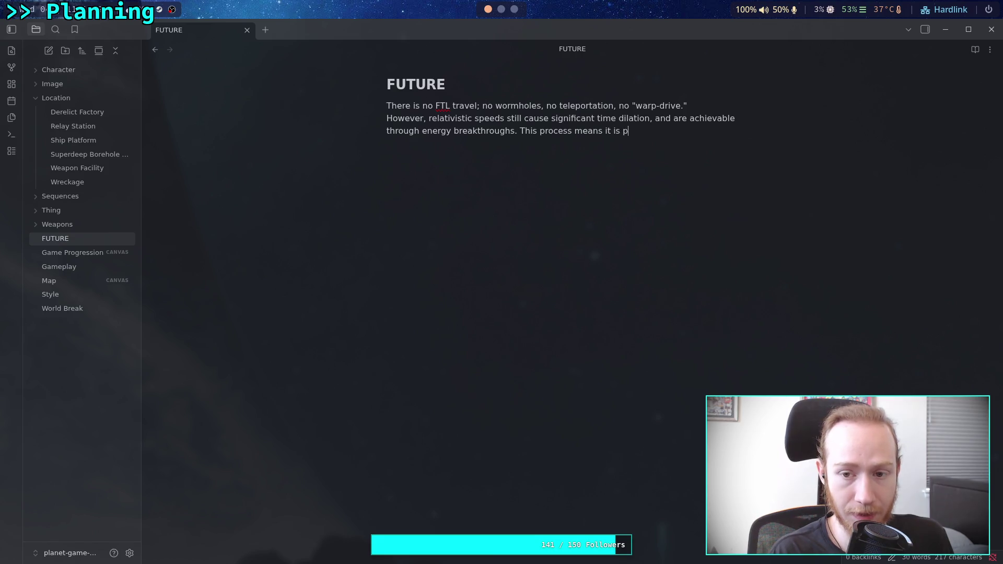
pyautogui.press('BackSpace')
pyautogui.press('BackSpace')
pyautogui.press('BackSpace')
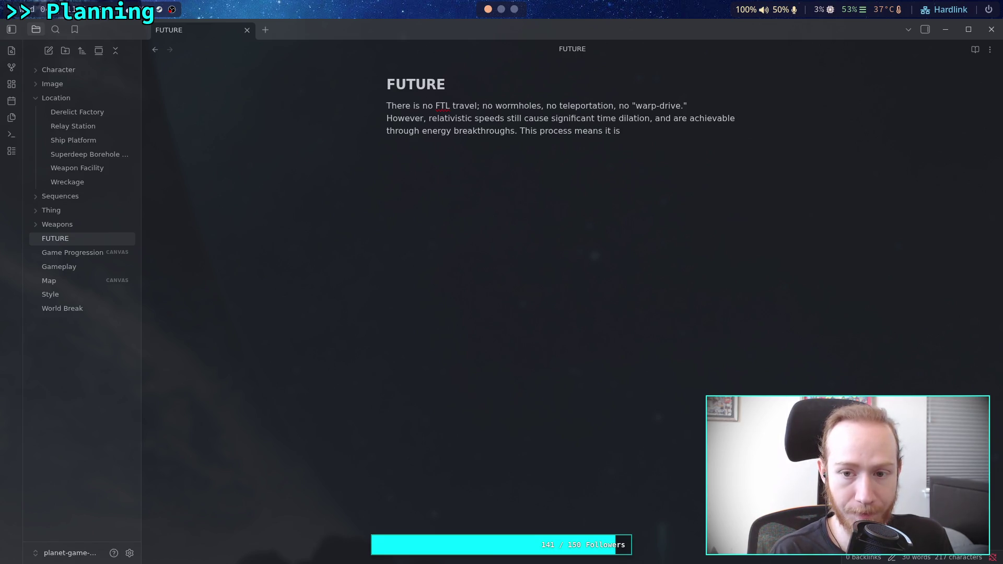
pyautogui.write(' trivial to')
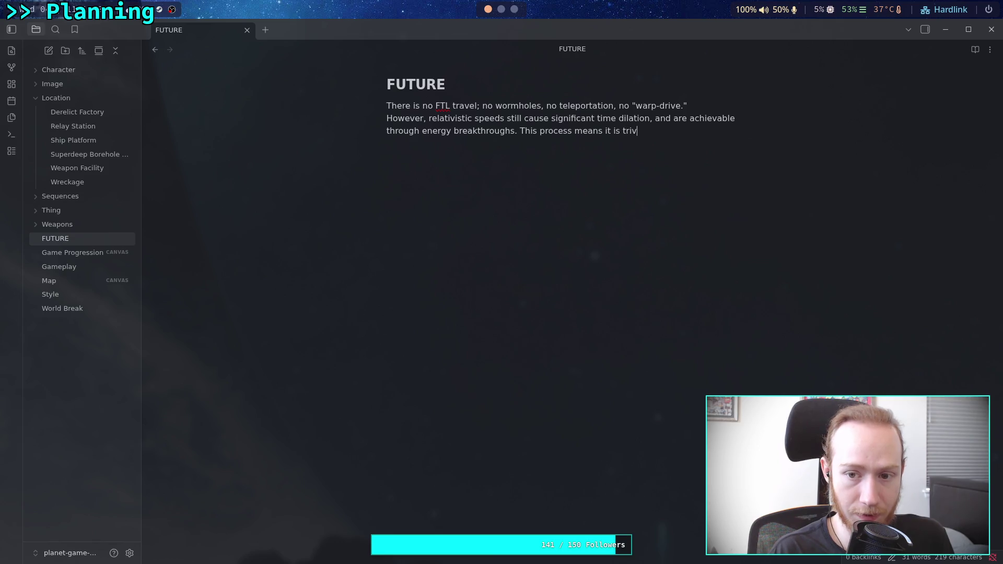
pyautogui.press('BackSpace')
pyautogui.press('BackSpace')
pyautogui.press('BackSpace')
pyautogui.write('"')
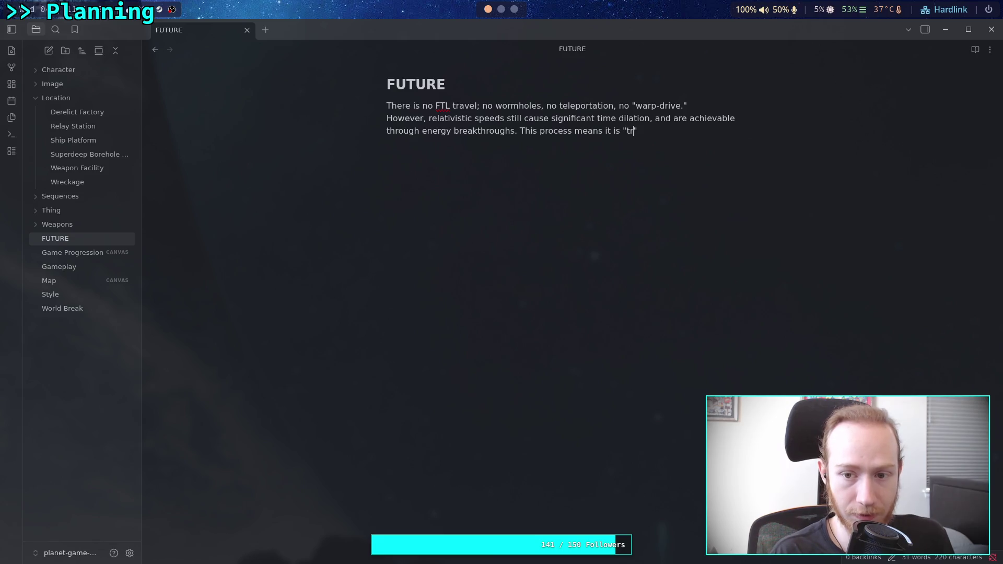
pyautogui.write('trivial" to send cargo ')
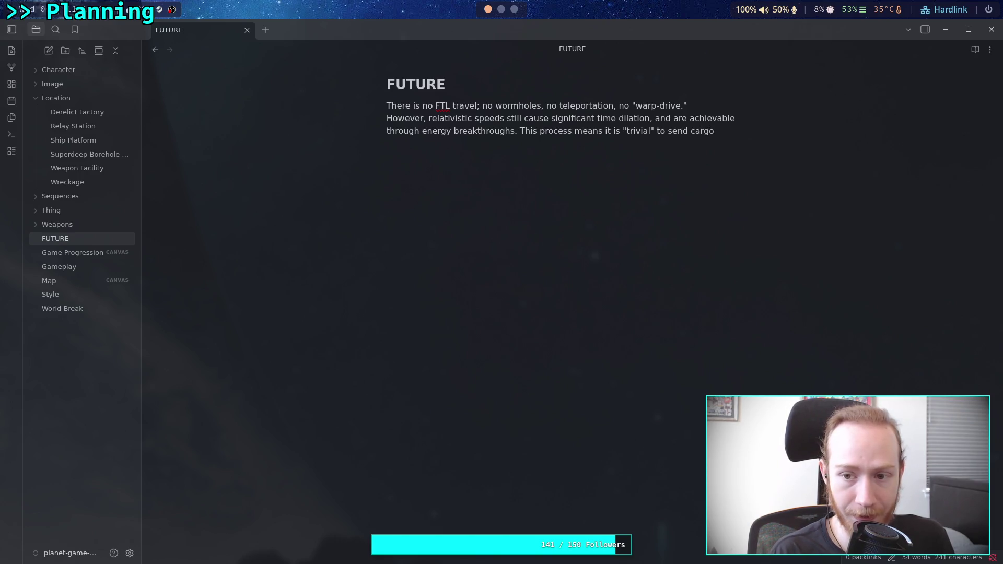
pyautogui.write(', and living')
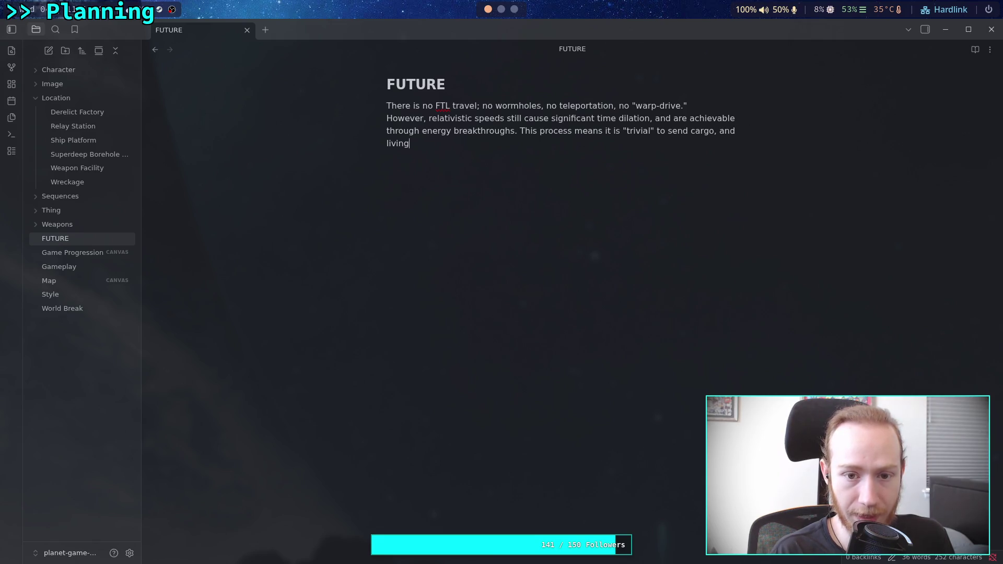
pyautogui.write(' things, large distances')
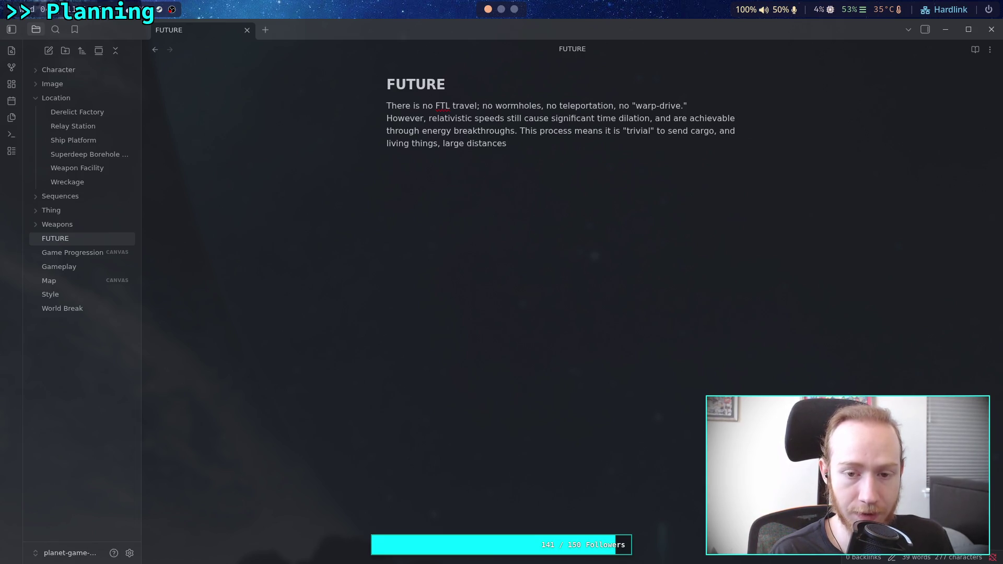
pyautogui.write(' inalocally')
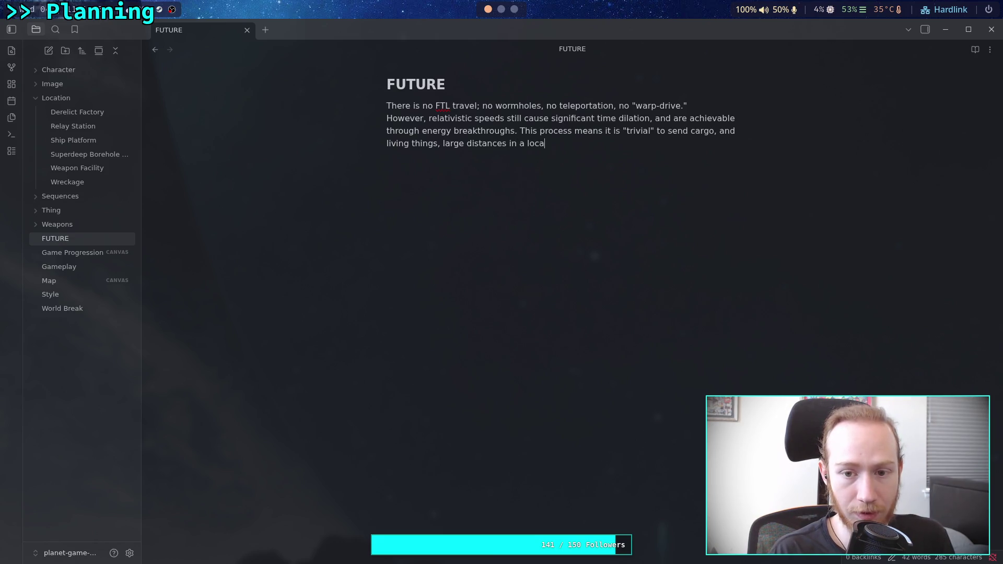
pyautogui.write(' short')
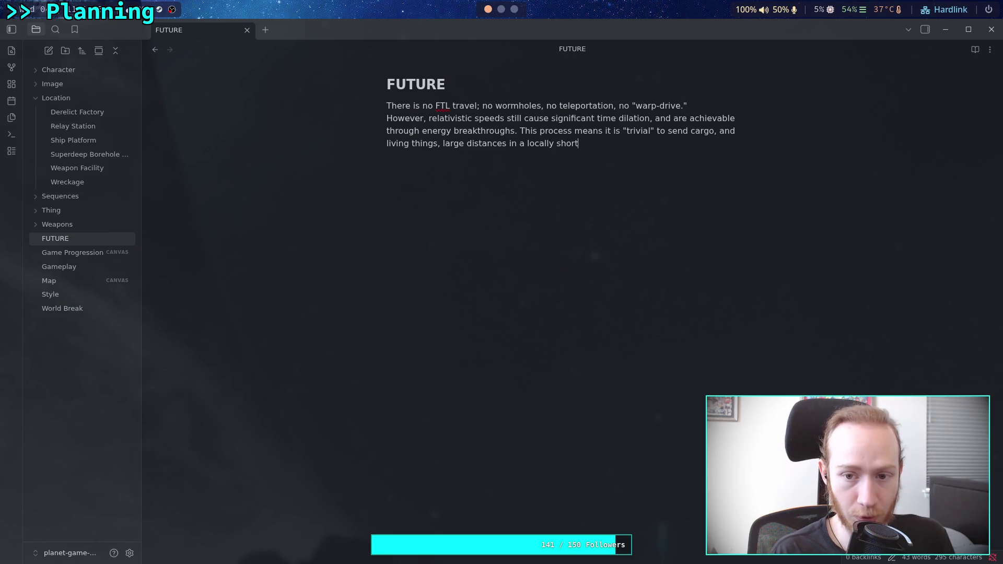
pyautogui.write(' amount of time')
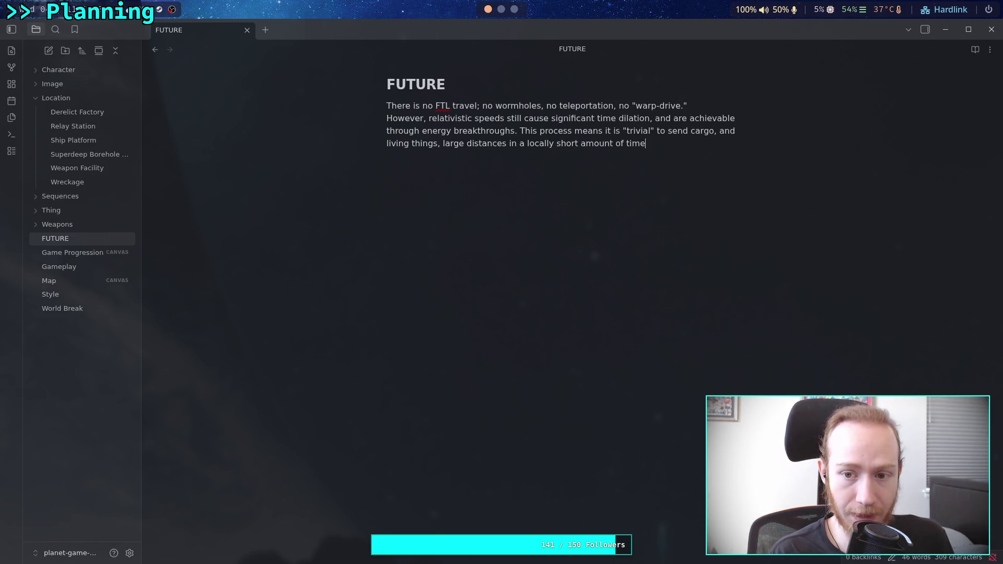
pyautogui.write('.You')
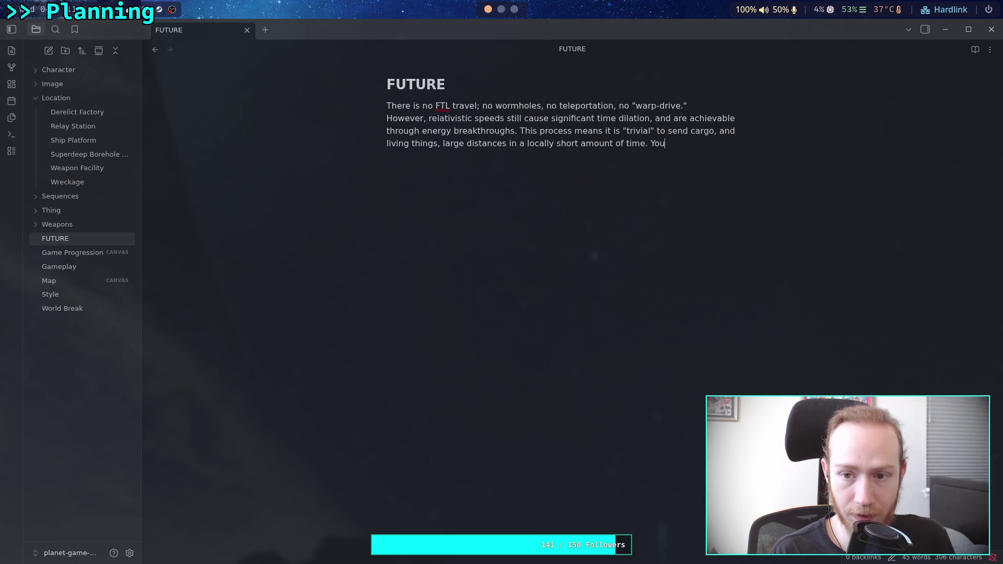
pyautogui.write(' could just')
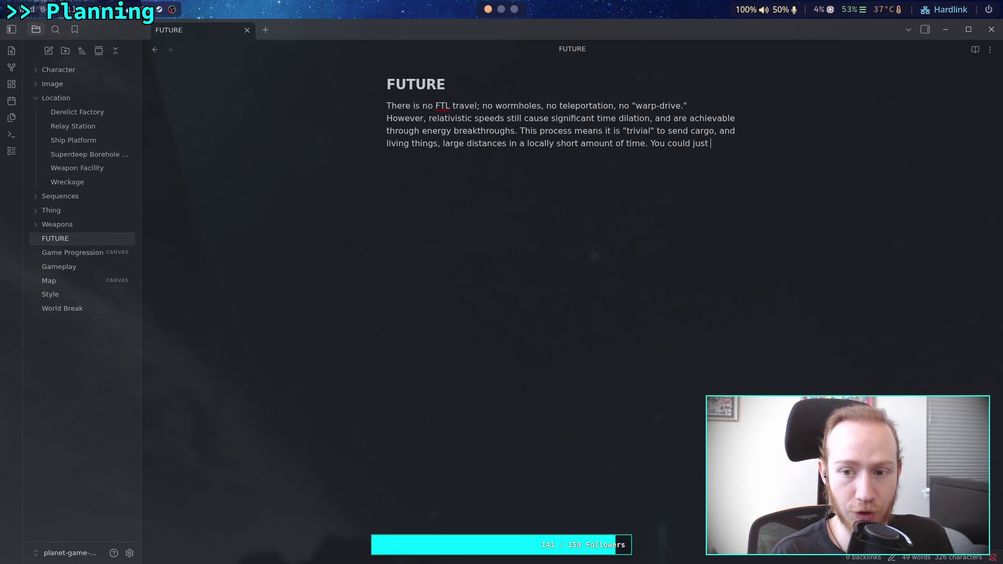
pyautogui.press('BackSpace')
pyautogui.press('BackSpace')
pyautogui.write('mp ')
pyautogui.write('on a shi')
pyautogui.write('p, and tr')
pyautogui.write('avel the')
# - End the sentence with 'travel to the nearest star in a few months.'
pyautogui.press('BackSpace')
pyautogui.press('BackSpace')
pyautogui.press('BackSpace')
pyautogui.write('acrsos')
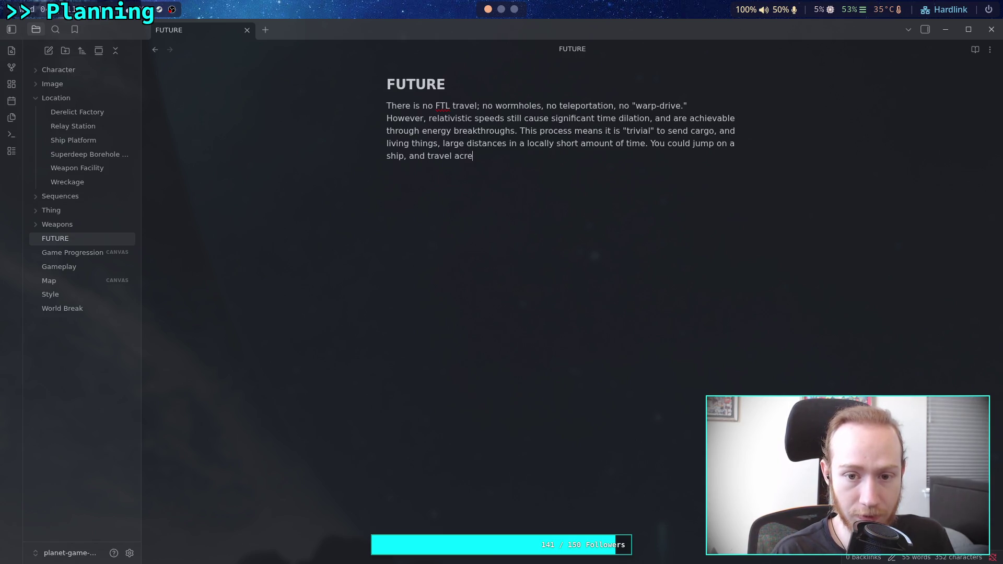
pyautogui.press('BackSpace')
pyautogui.press('BackSpace')
pyautogui.press('BackSpace')
pyautogui.write('oss the galaky')
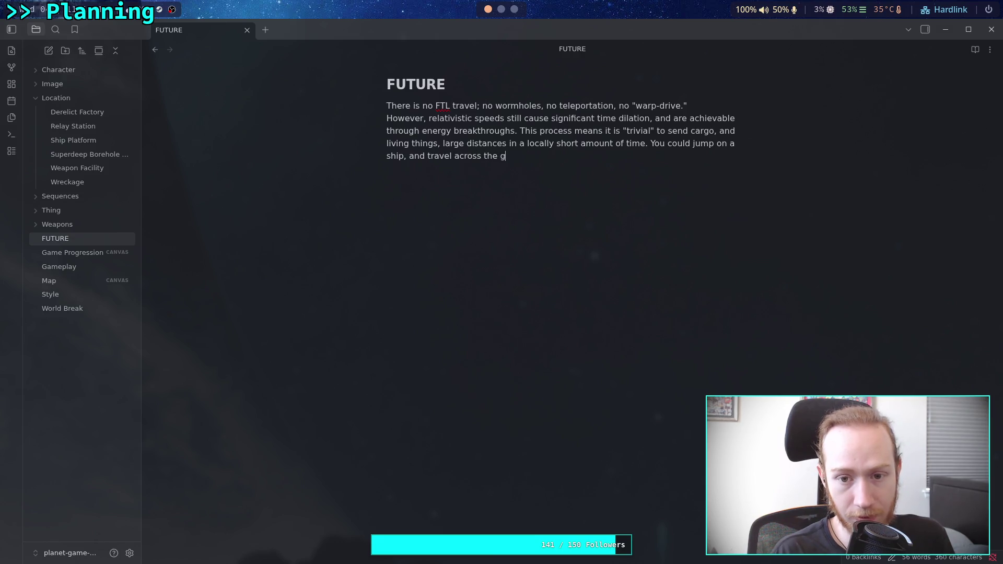
pyautogui.press('BackSpace')
pyautogui.press('BackSpace')
pyautogui.write('xy')
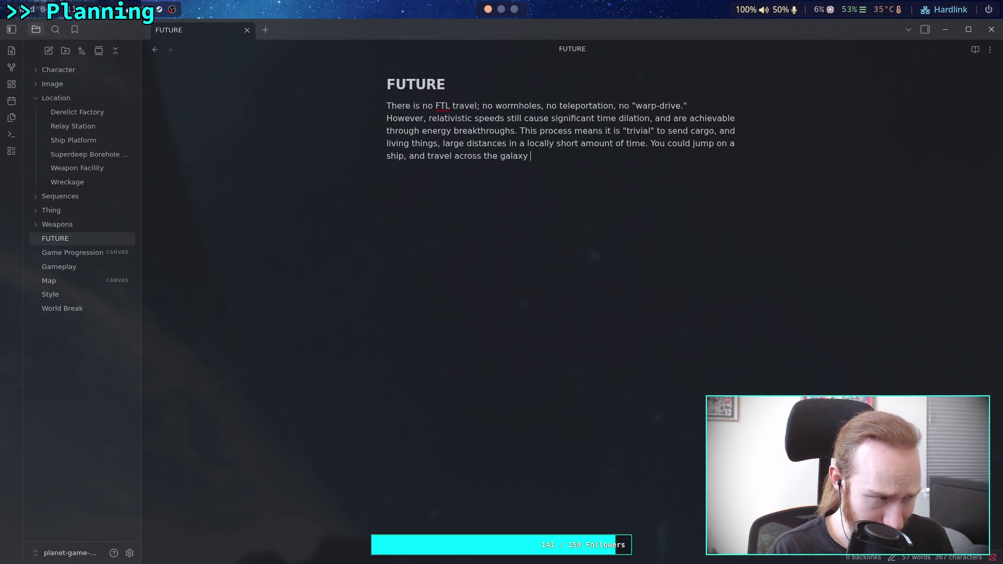
pyautogui.press('BackSpace')
pyautogui.press('BackSpace')
pyautogui.press('BackSpace')
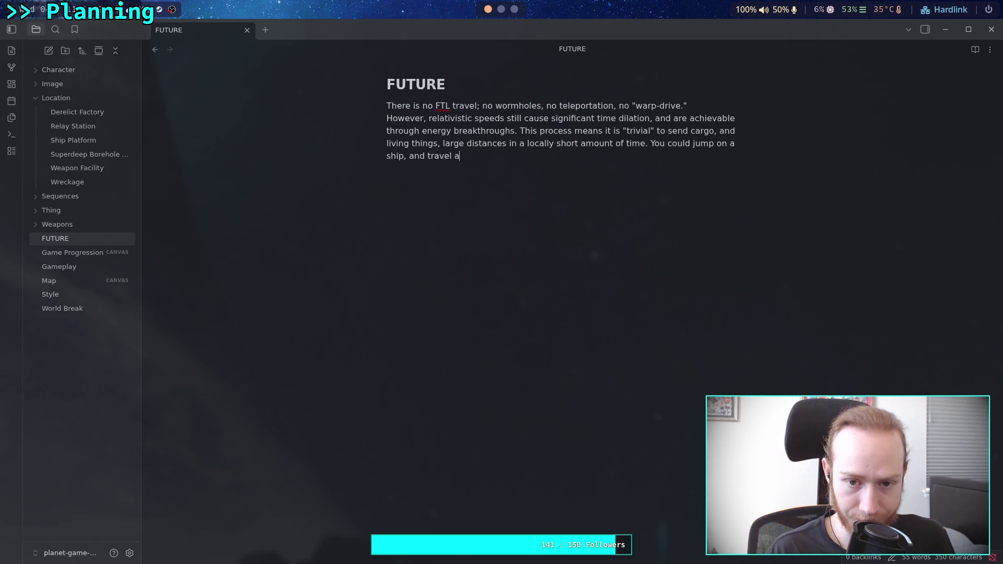
pyautogui.write('to the neare')
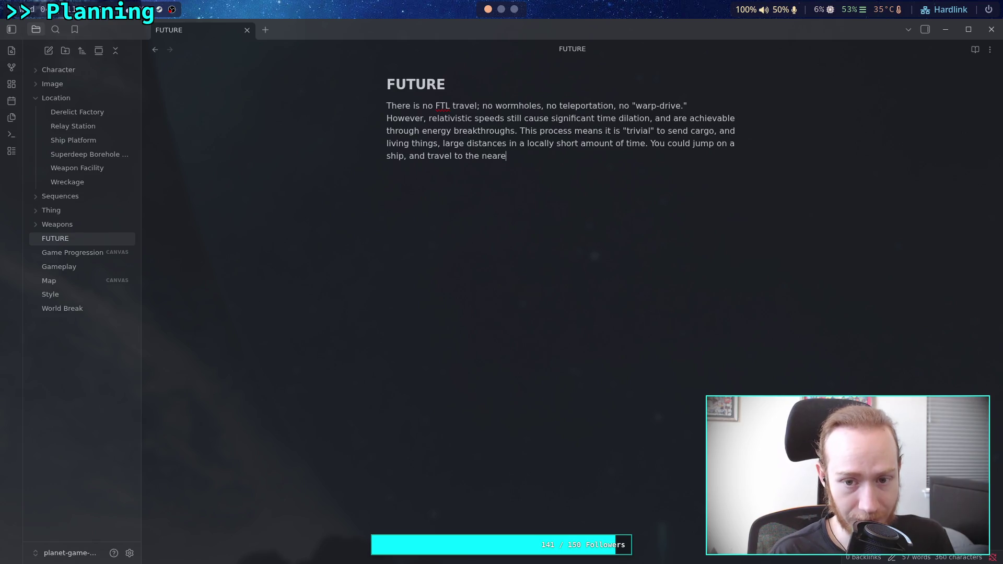
pyautogui.write('st star ')
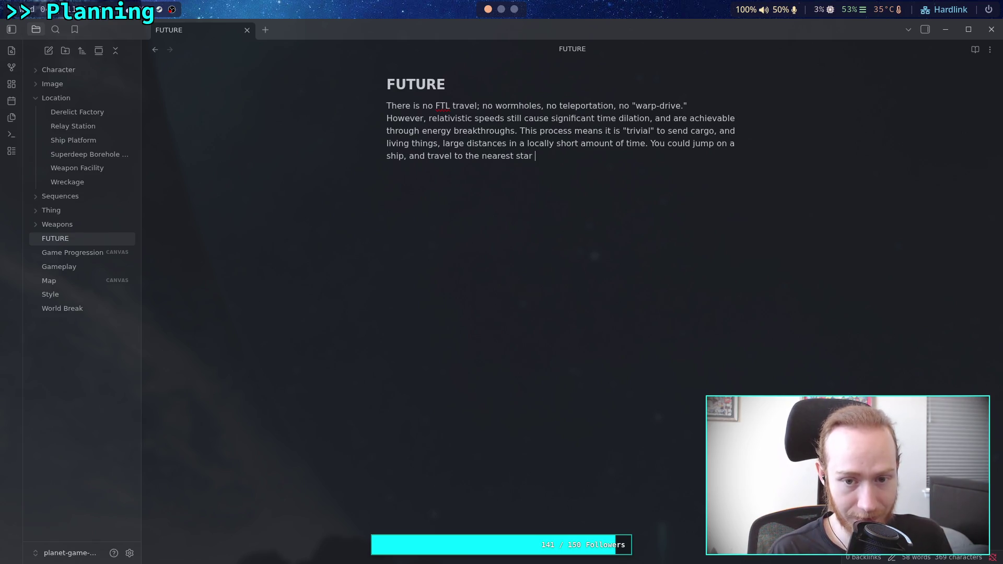
pyautogui.write('in a few mu')
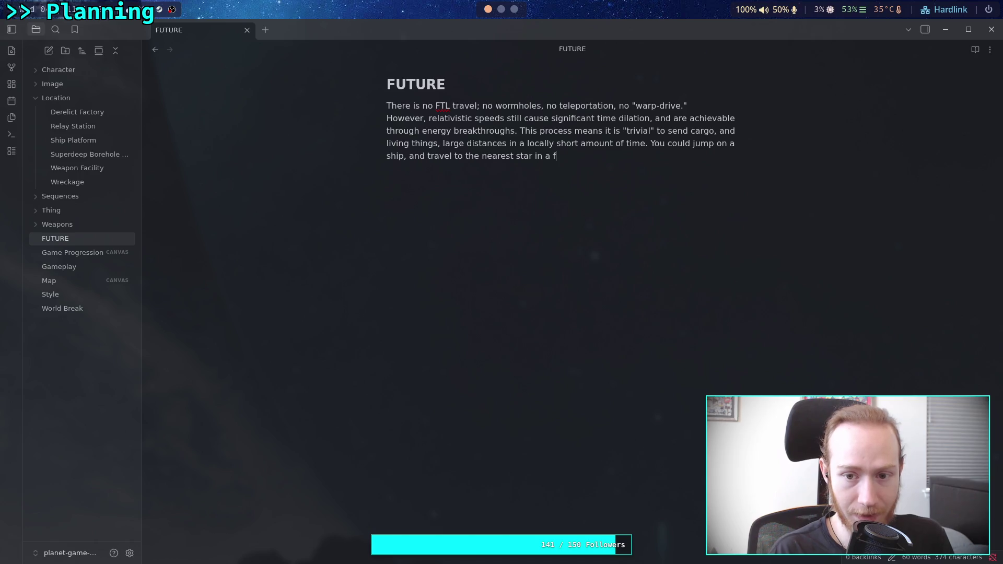
pyautogui.press('BackSpace')
pyautogui.write('onths.')
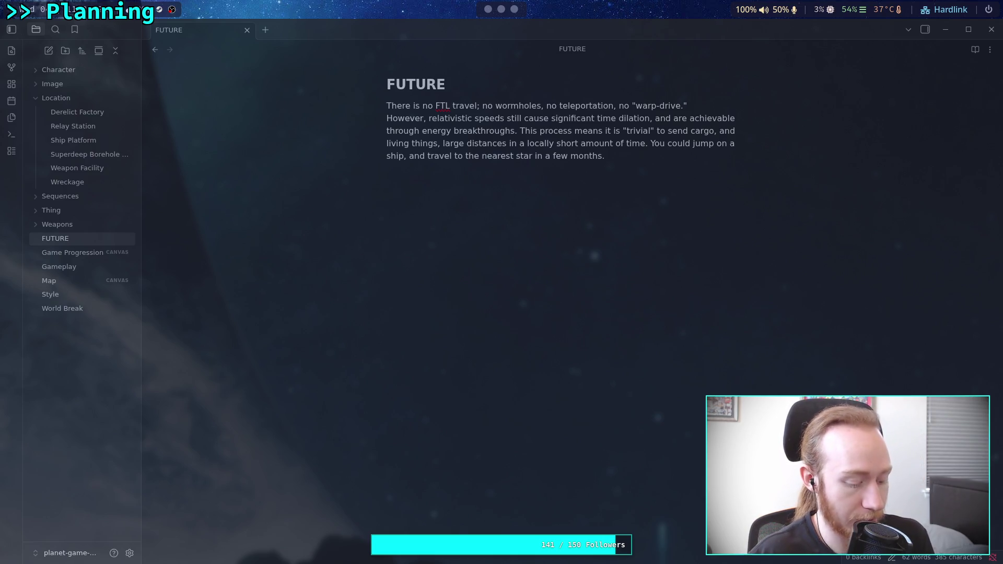
# - In Vivaldi, load the pasted Physics Stack Exchange question about star travel time in a new tab
pyautogui.hotkey('alt', 'Tab')
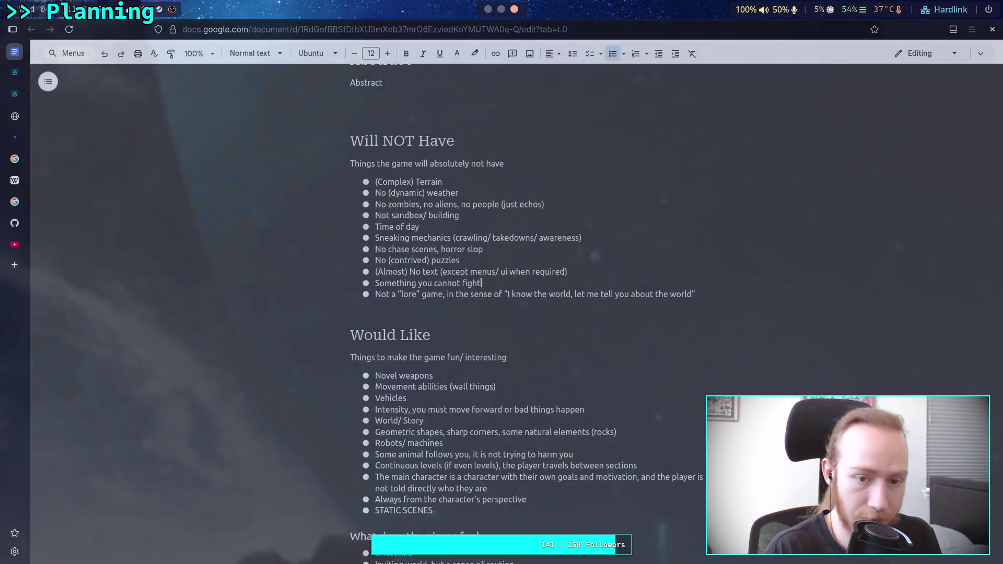
pyautogui.click(15, 264)
pyautogui.write('https://physics.stackexchange.com/questions/75002/travel-duration-from-earth-to-a-star-at-9-8-m-s%C2%B2-acceleration')
pyautogui.press('Return')
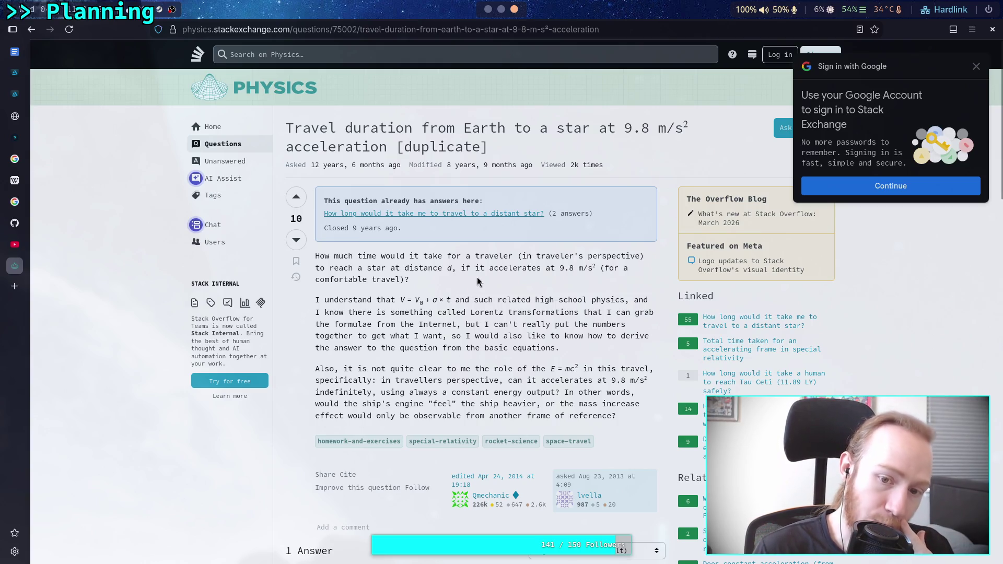
pyautogui.moveTo(522, 256); pyautogui.dragTo(639, 256)
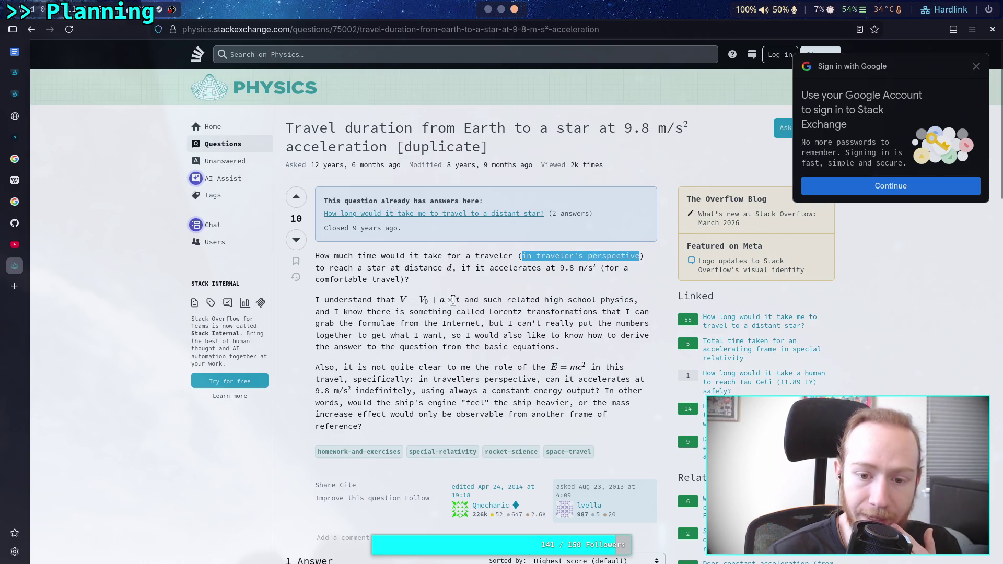
pyautogui.moveTo(390, 300); pyautogui.dragTo(507, 300)
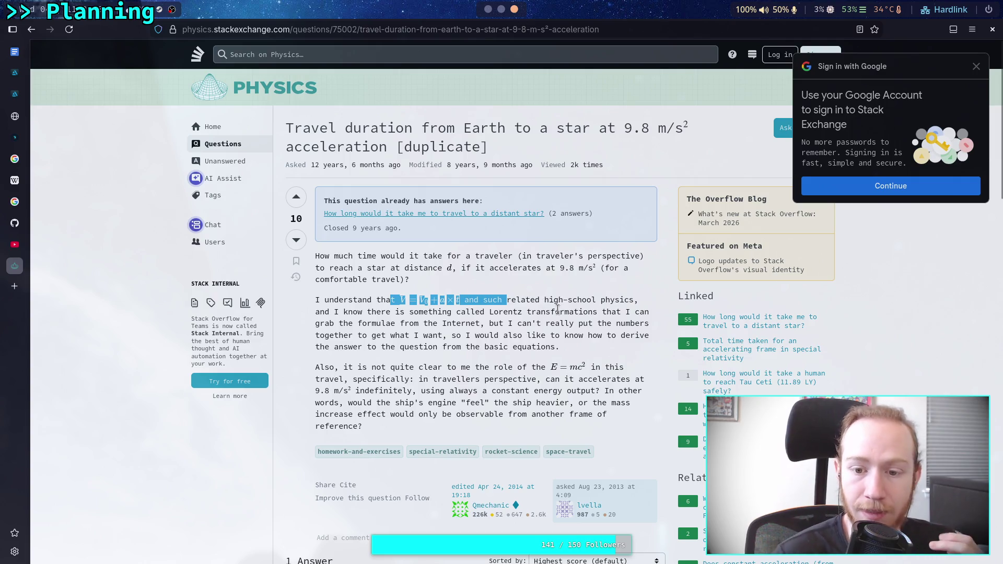
pyautogui.click(548, 316)
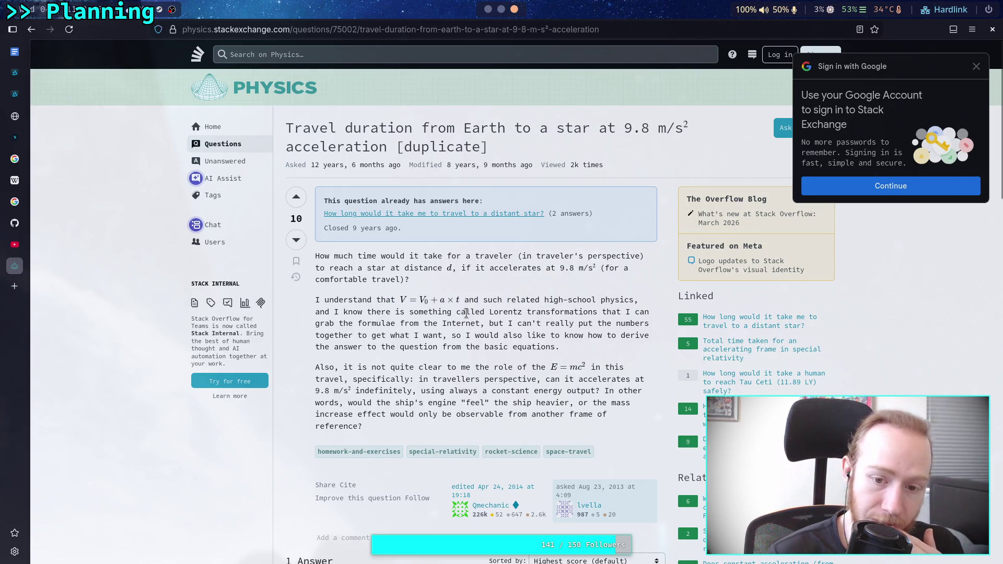
pyautogui.scroll(-1, 467, 312)
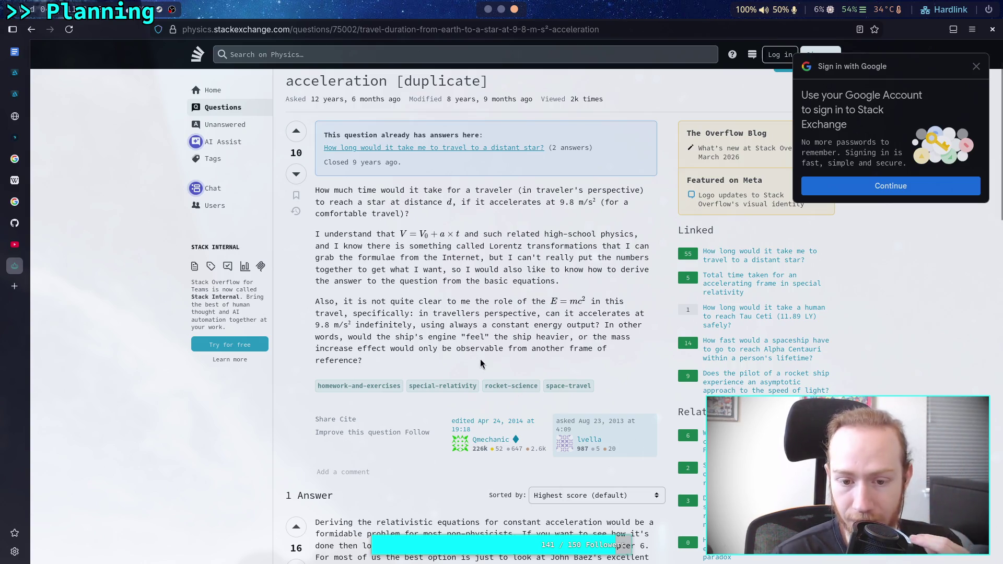
# - Highlight the non-physicists phrase and scroll down to the d = (c²/a)(cosh(at/c) − 1) equation and graph
pyautogui.scroll(-5, 421, 359)
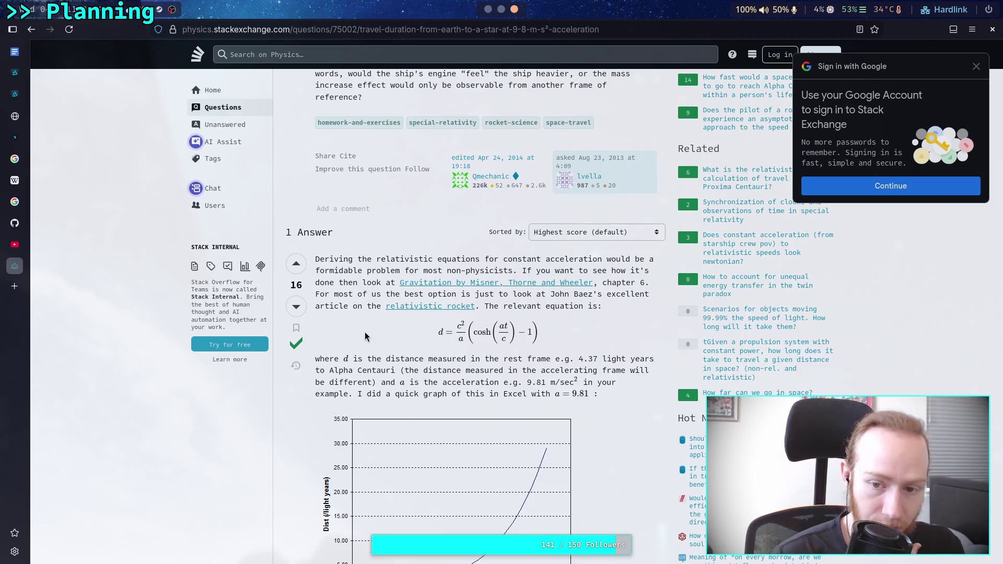
pyautogui.moveTo(353, 270); pyautogui.dragTo(517, 270)
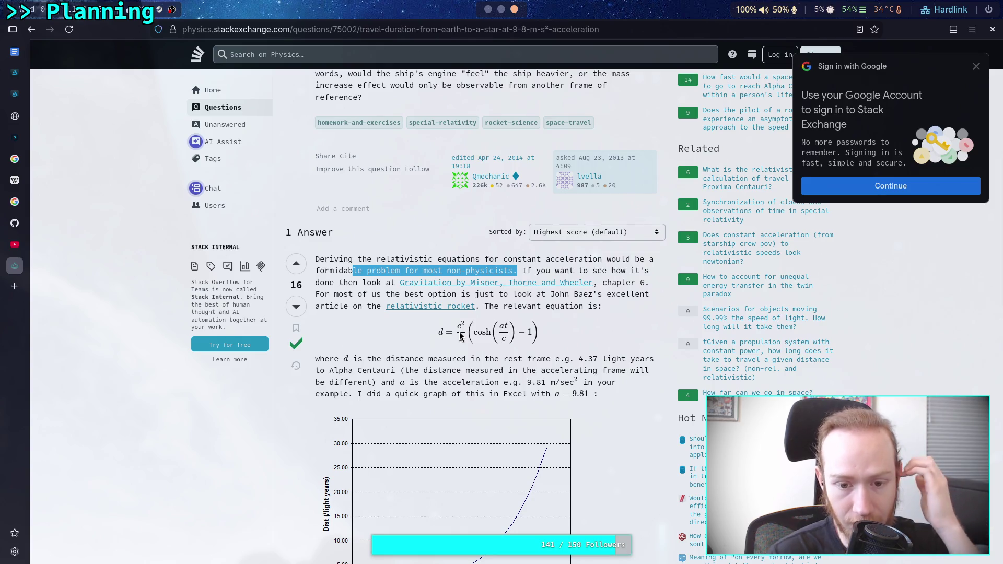
pyautogui.scroll(-2, 525, 350)
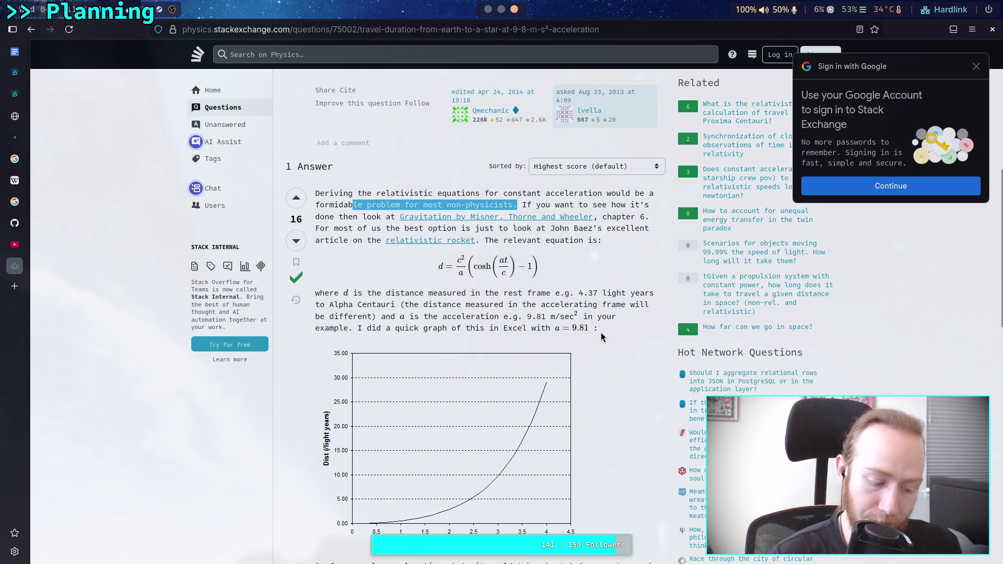
pyautogui.scroll(-2, 601, 333)
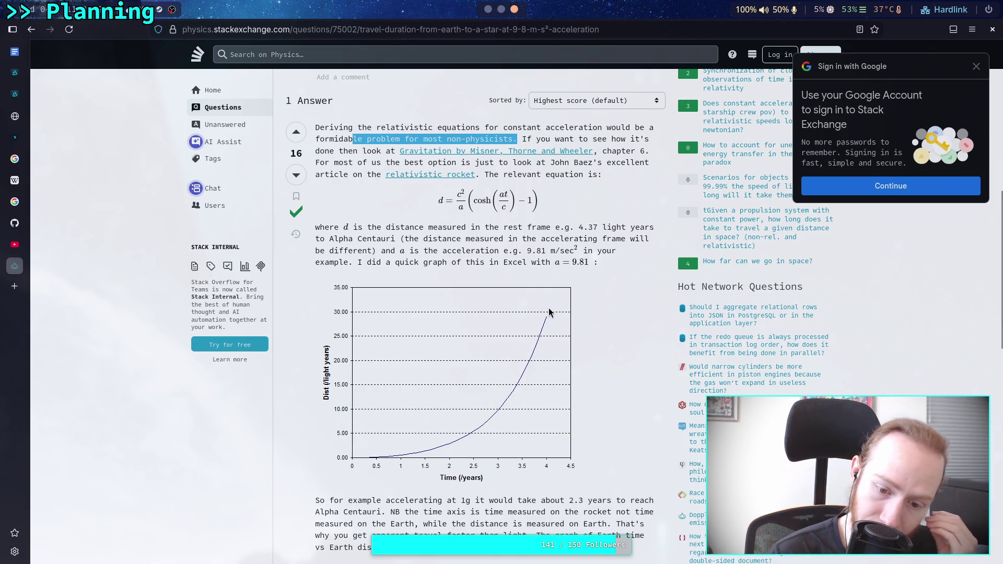
pyautogui.scroll(-2, 548, 311)
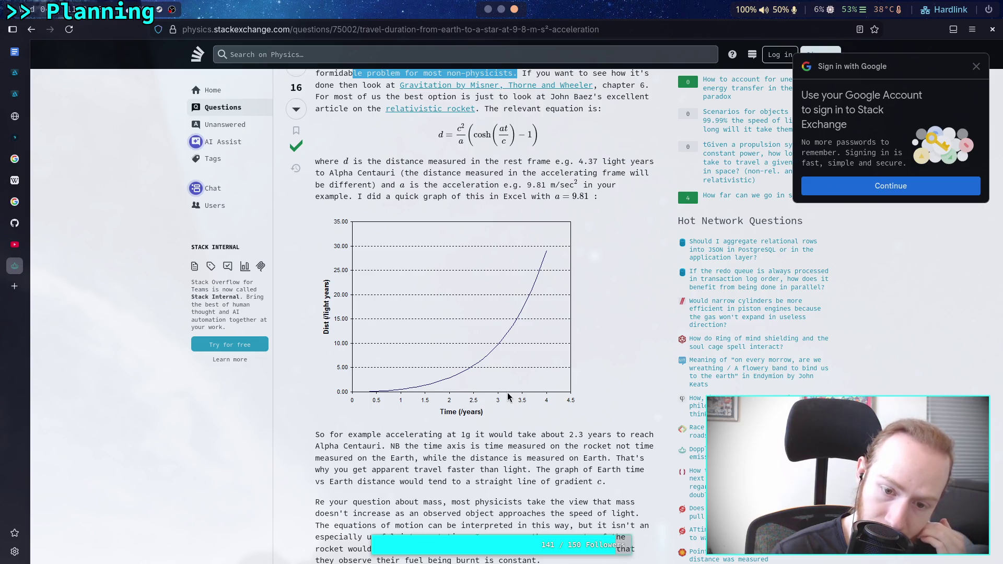
pyautogui.scroll(-1, 510, 397)
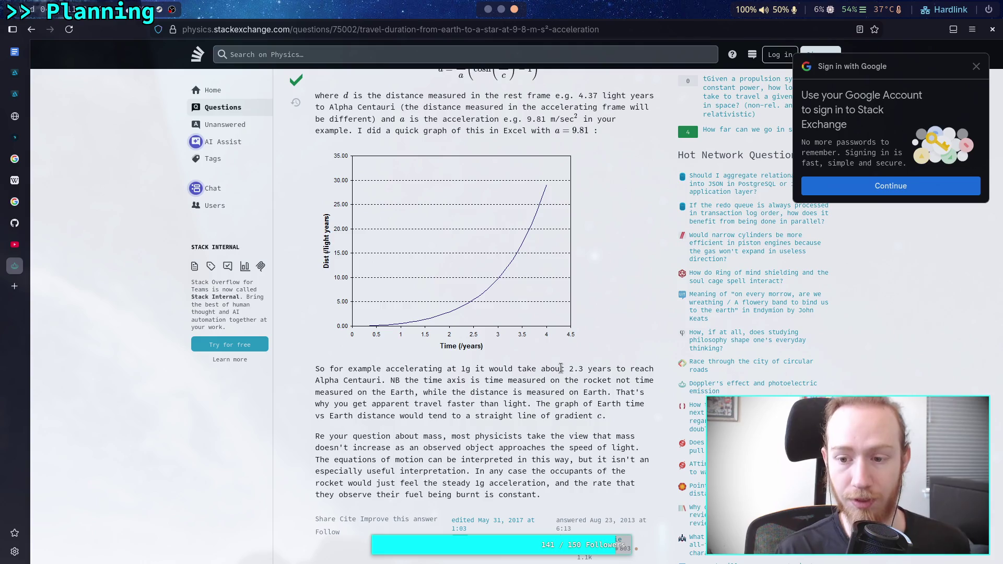
pyautogui.scroll(-3, 560, 369)
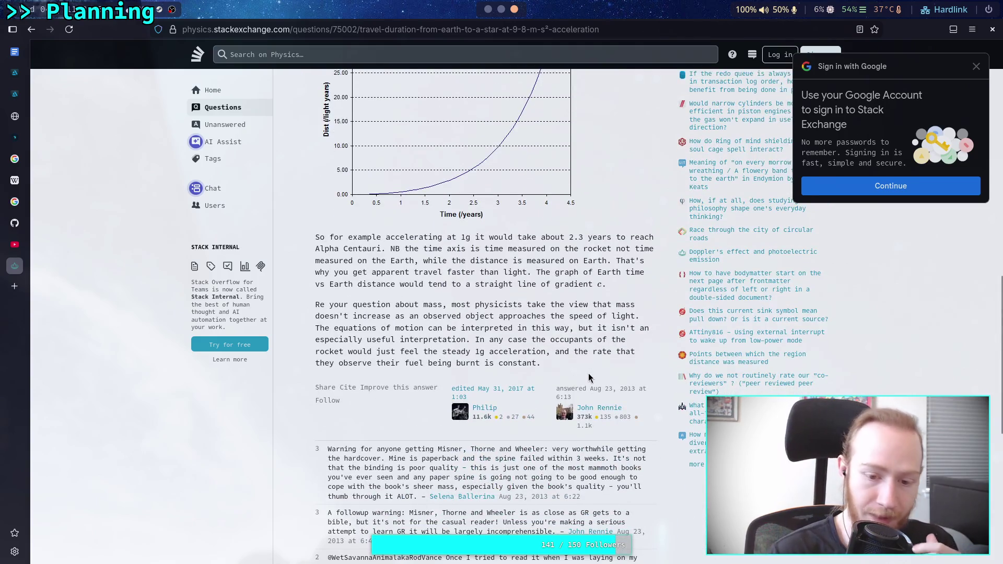
pyautogui.scroll(-3, 588, 376)
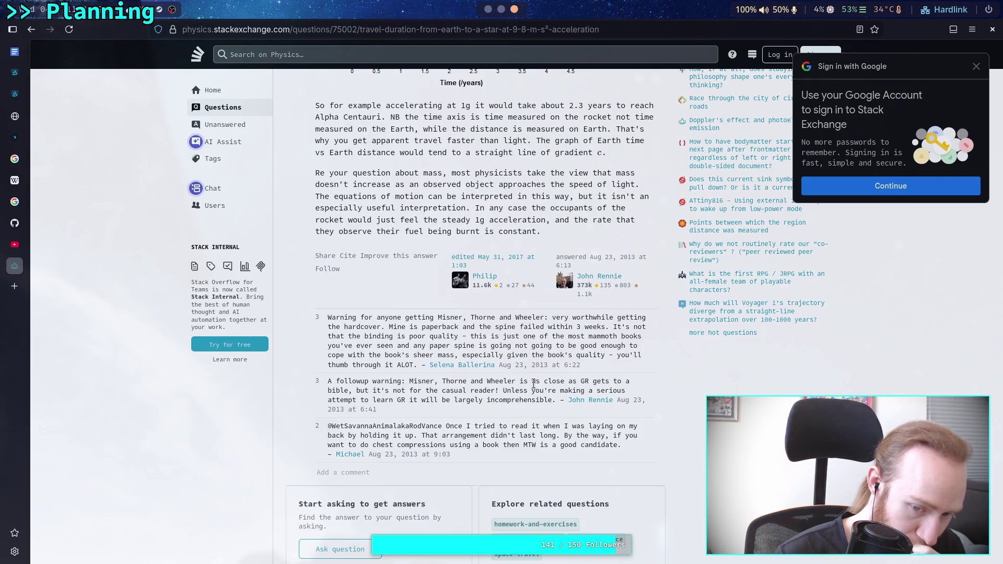
pyautogui.scroll(-4, 534, 383)
pyautogui.scroll(10, 533, 386)
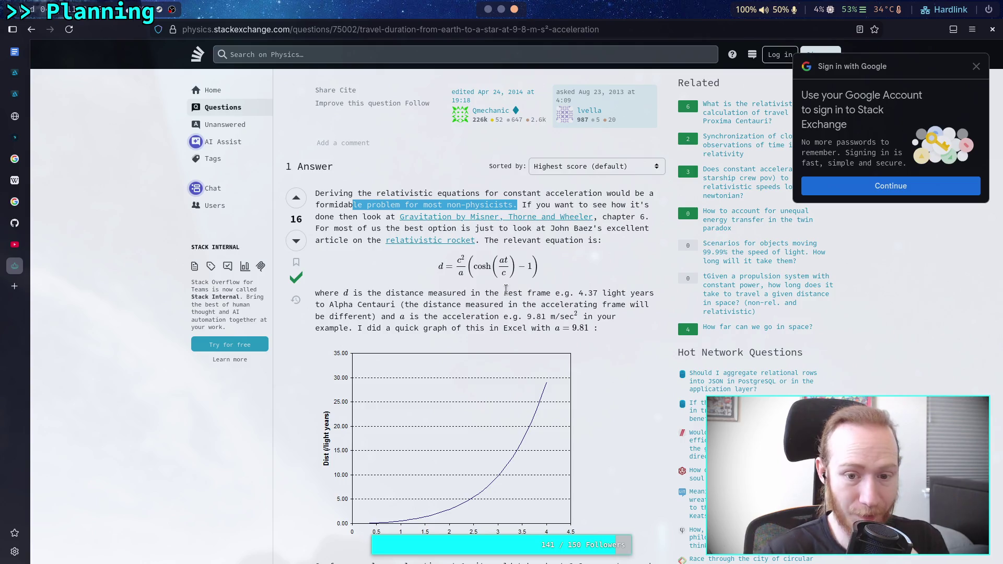
pyautogui.click(507, 261)
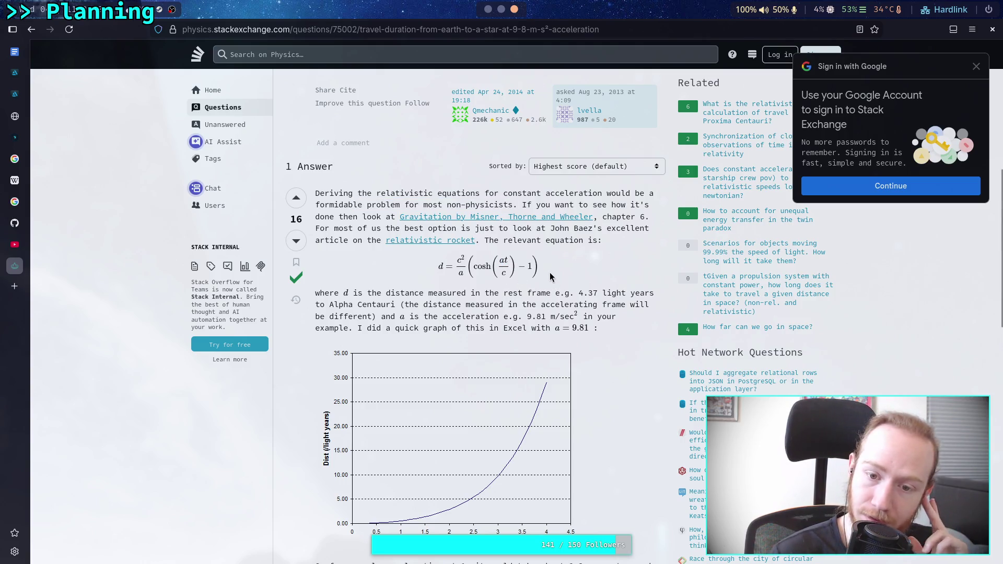
pyautogui.rightClick(465, 266)
pyautogui.click(423, 301)
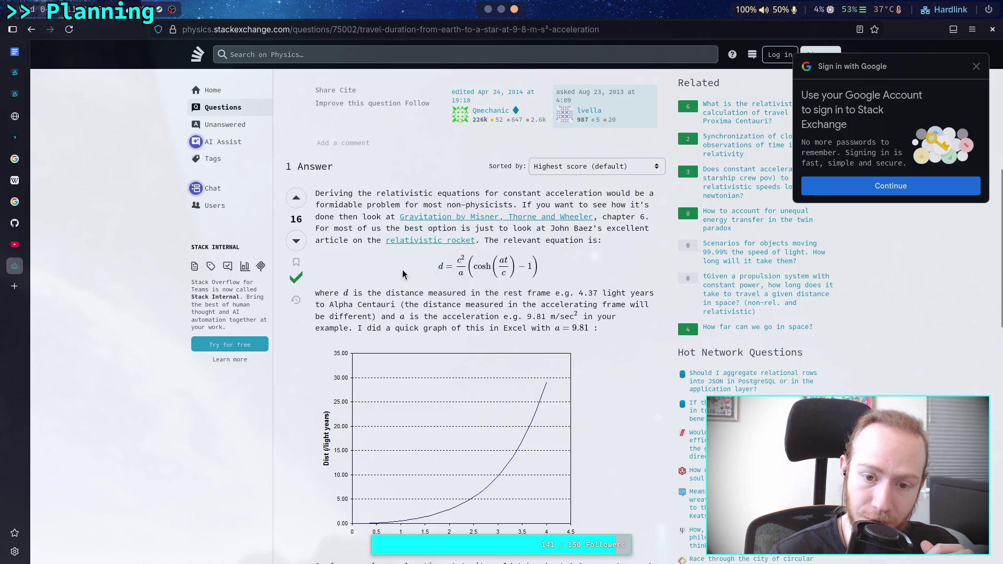
# - Open the Desmos graphing calculator from desmos.com and turn on reverse contrast
pyautogui.click(21, 297)
pyautogui.write('d')
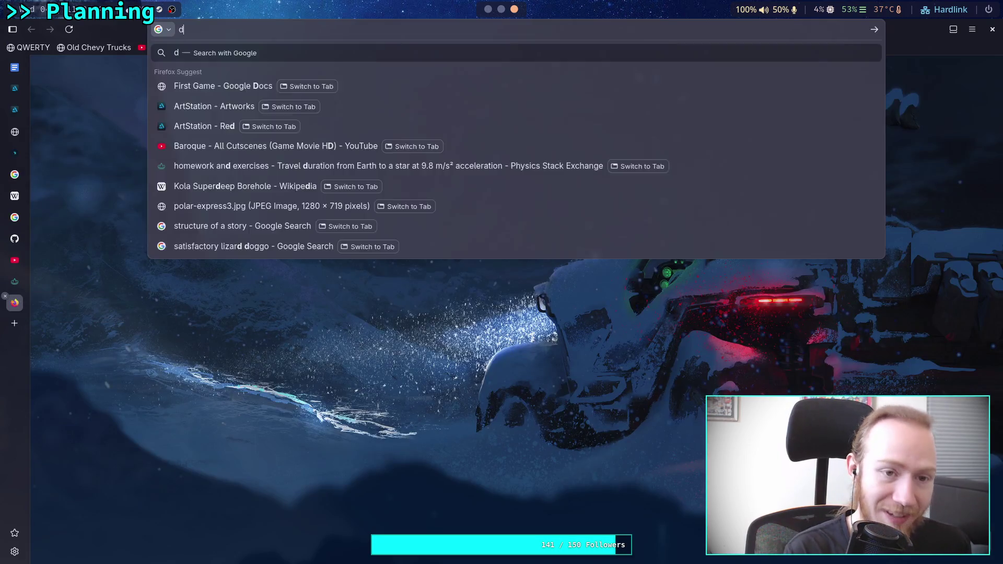
pyautogui.write('esmos.com')
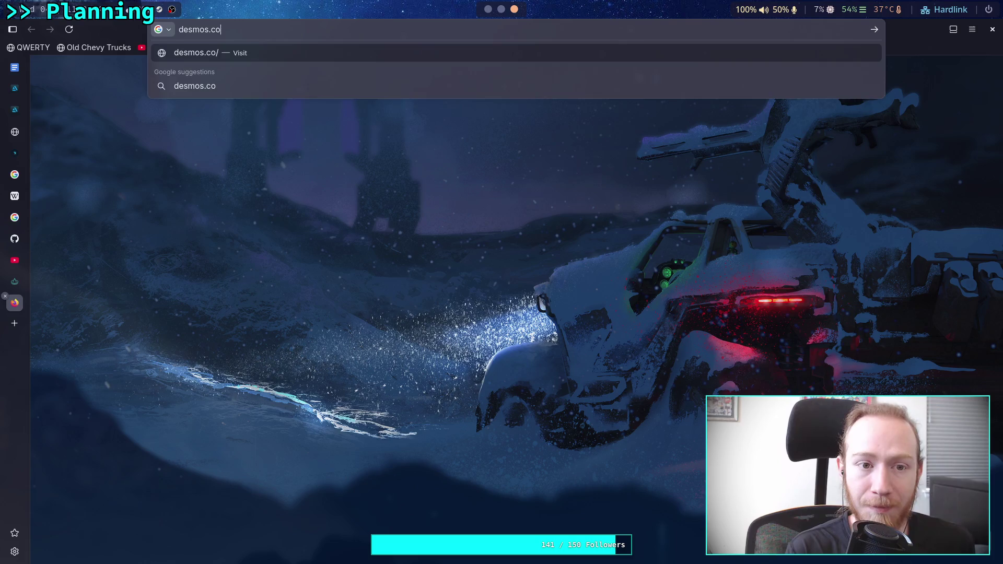
pyautogui.press('Return')
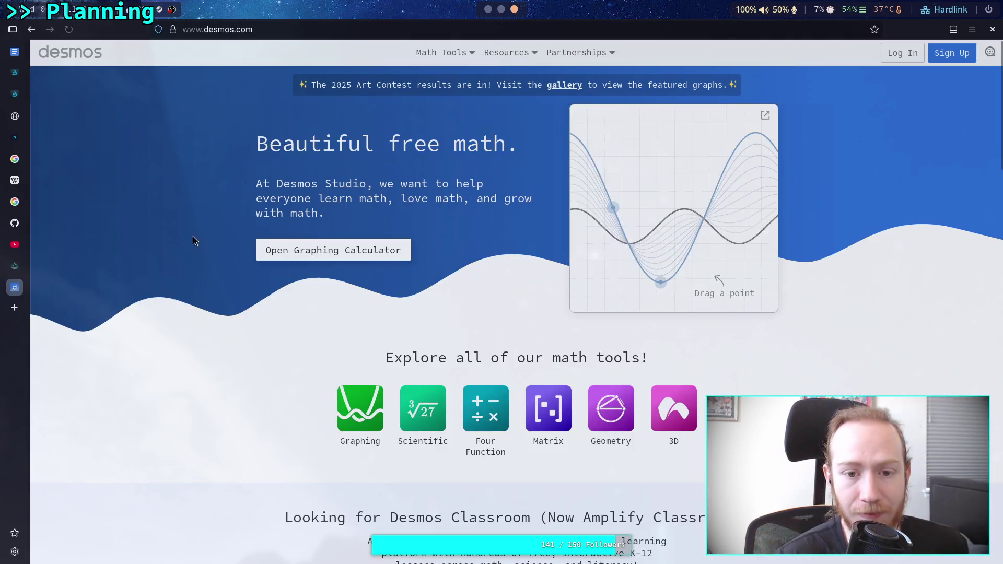
pyautogui.click(400, 253)
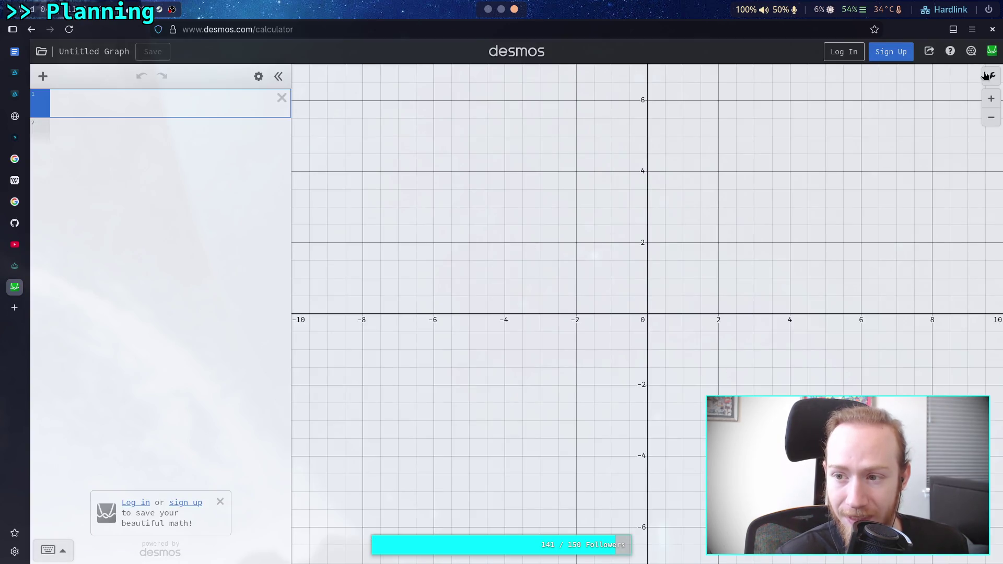
pyautogui.click(991, 76)
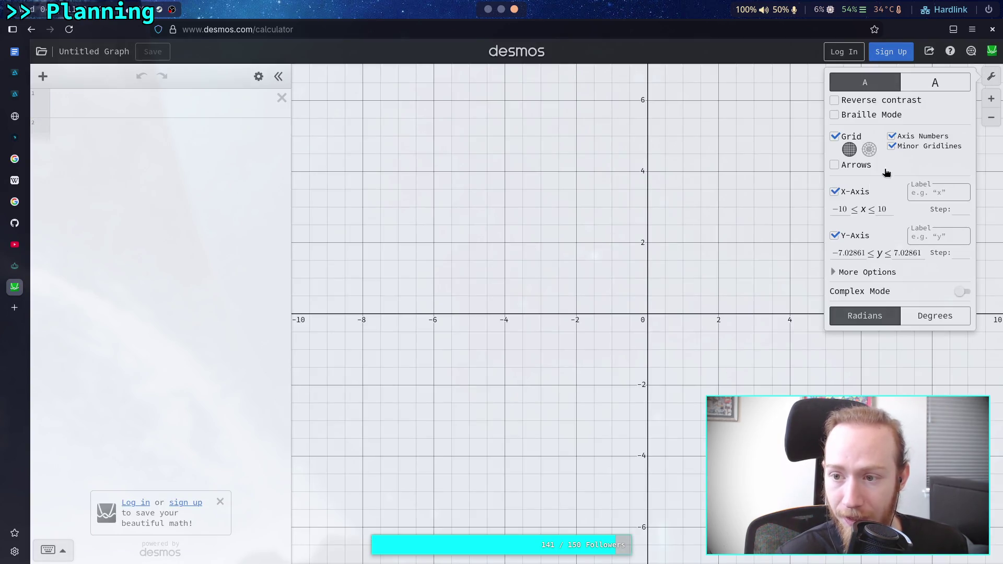
pyautogui.click(867, 100)
pyautogui.click(991, 76)
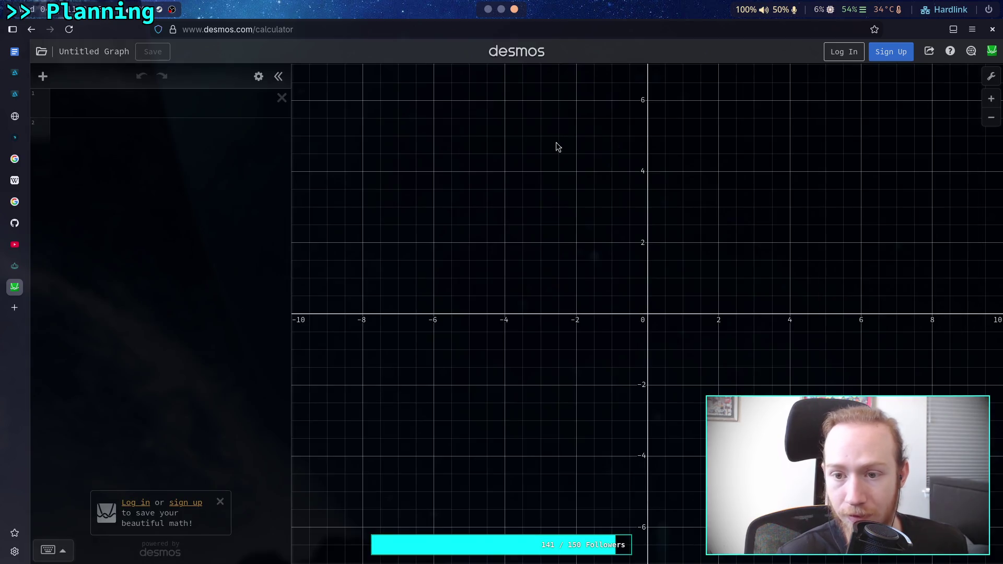
# - Begin expression 'y=' and define c = 299792458 on the next line
pyautogui.click(145, 102)
pyautogui.write('f(x')
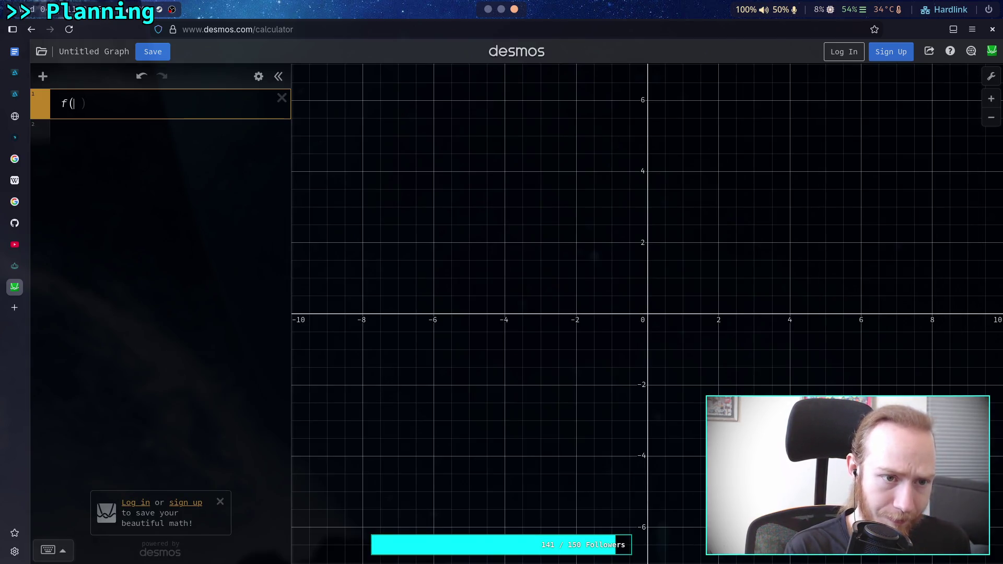
pyautogui.press('BackSpace')
pyautogui.press('BackSpace')
pyautogui.press('BackSpace')
pyautogui.write('y=')
pyautogui.press('Return')
pyautogui.write('c=299792458')
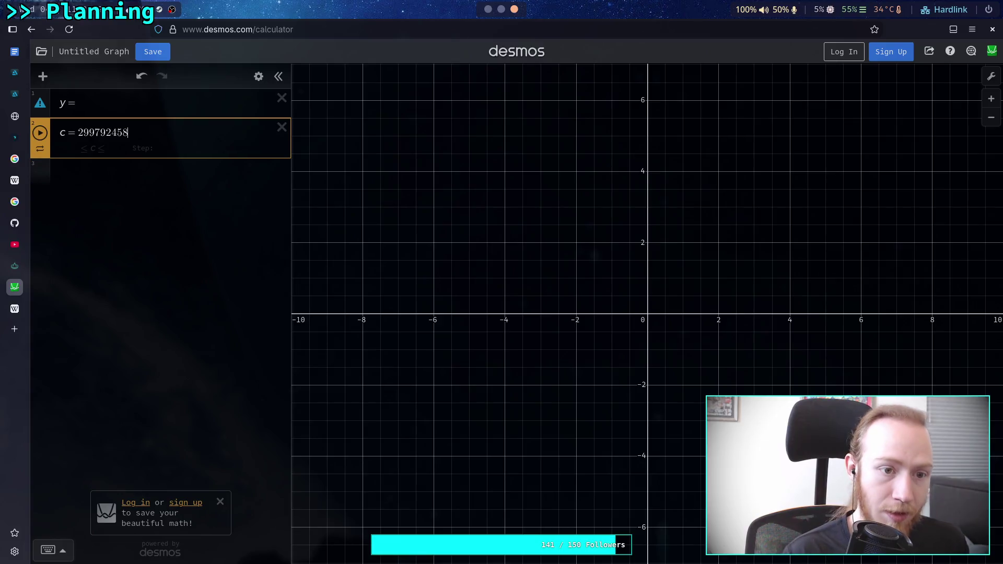
# - Edit the c slider's bounds to 29979245 and 299792458, then clear both bounds
pyautogui.click(170, 102)
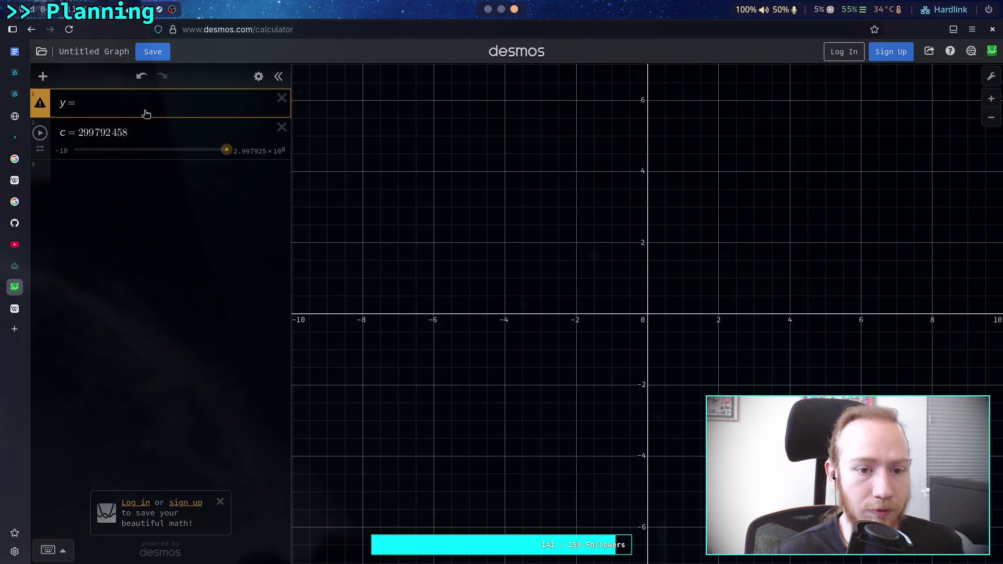
pyautogui.click(62, 149)
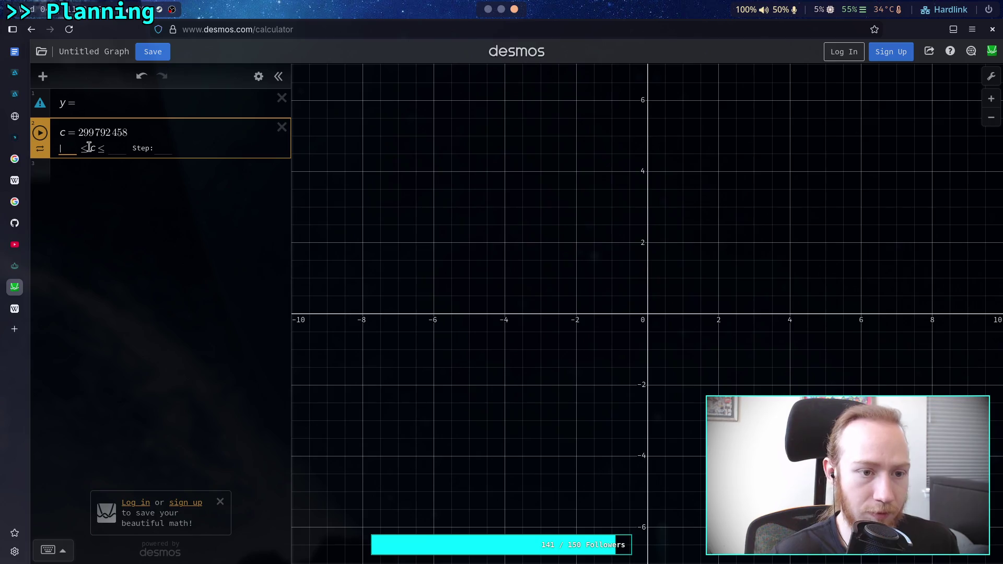
pyautogui.write('29979245')
pyautogui.press('Tab')
pyautogui.write('299792458')
pyautogui.click(127, 100)
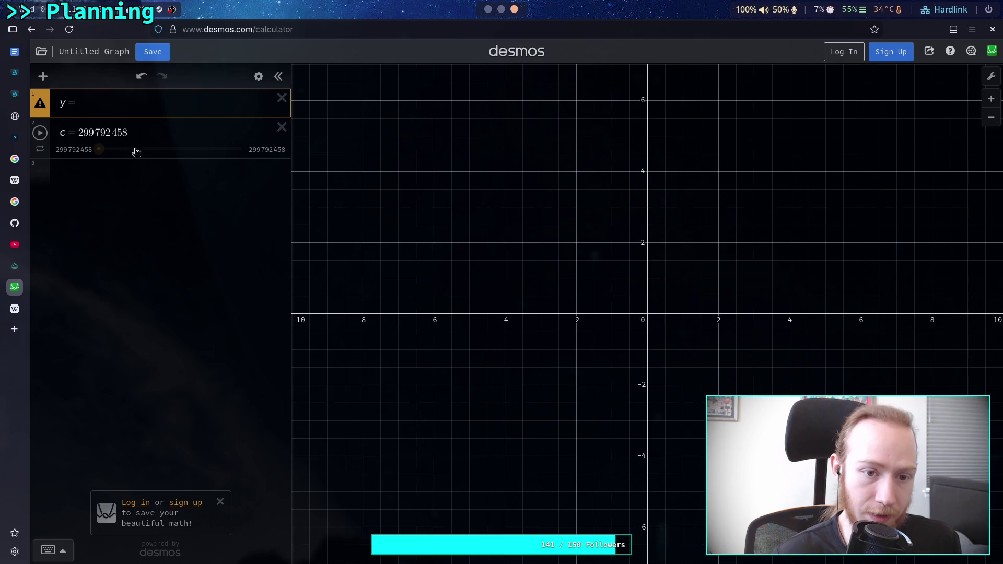
pyautogui.click(167, 128)
pyautogui.click(139, 148)
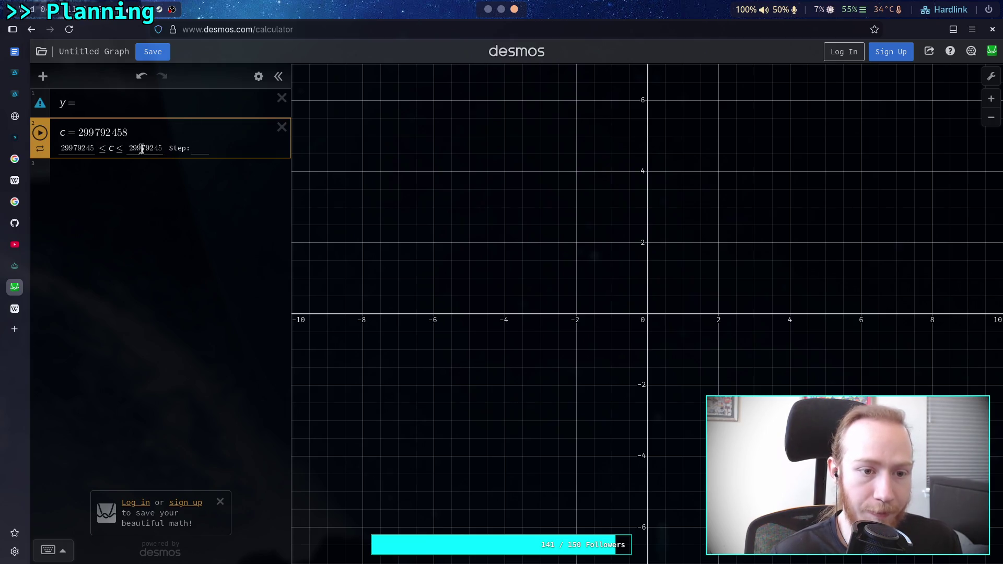
pyautogui.press('BackSpace')
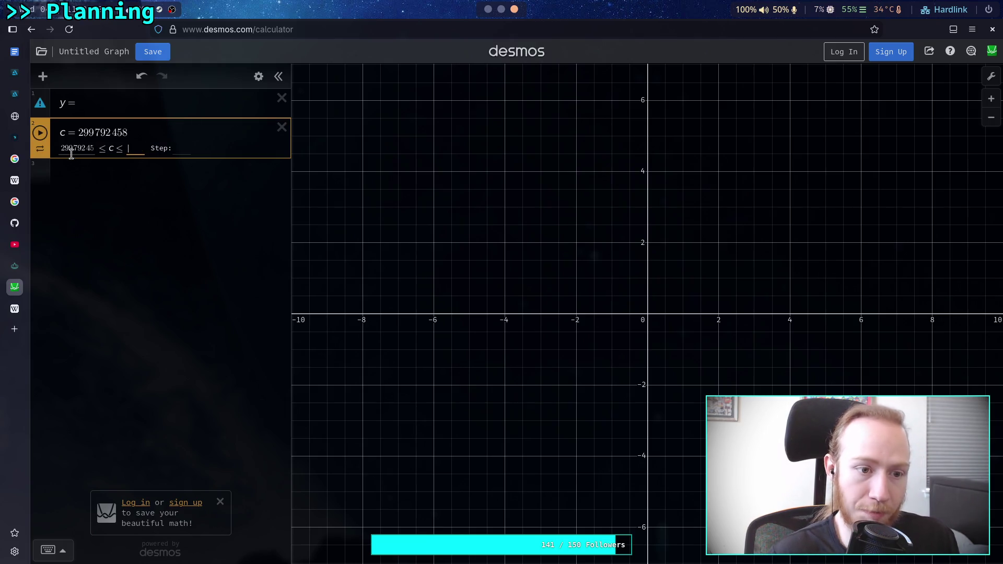
pyautogui.doubleClick(77, 148)
pyautogui.press('BackSpace')
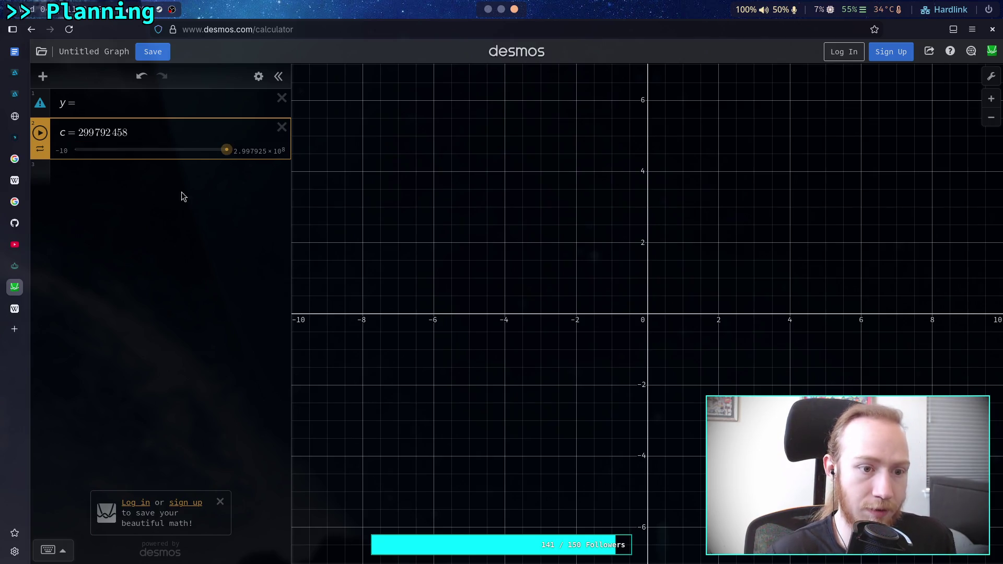
# - Move the c slider into a new Untitled folder and collapse it
pyautogui.click(259, 75)
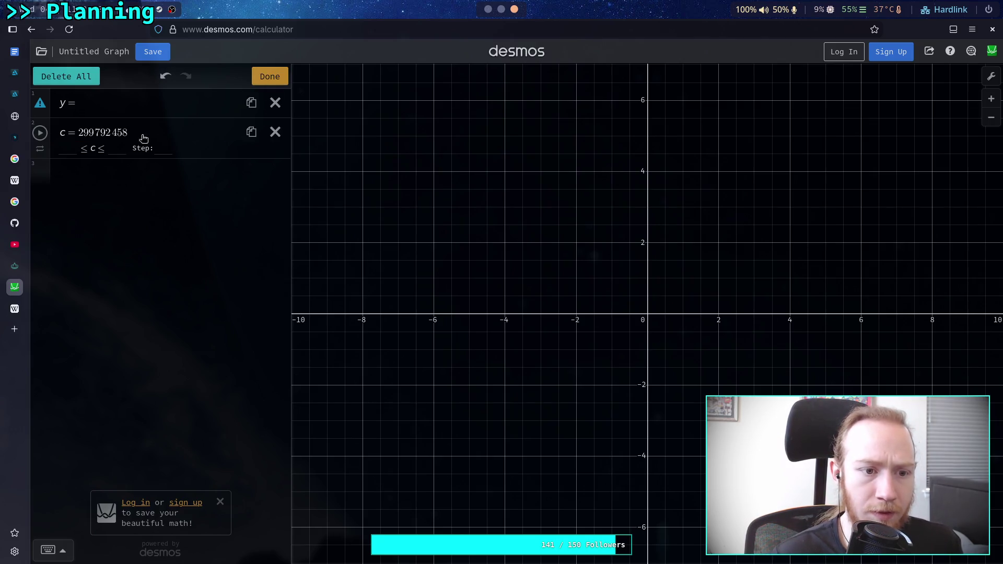
pyautogui.click(40, 149)
pyautogui.click(243, 209)
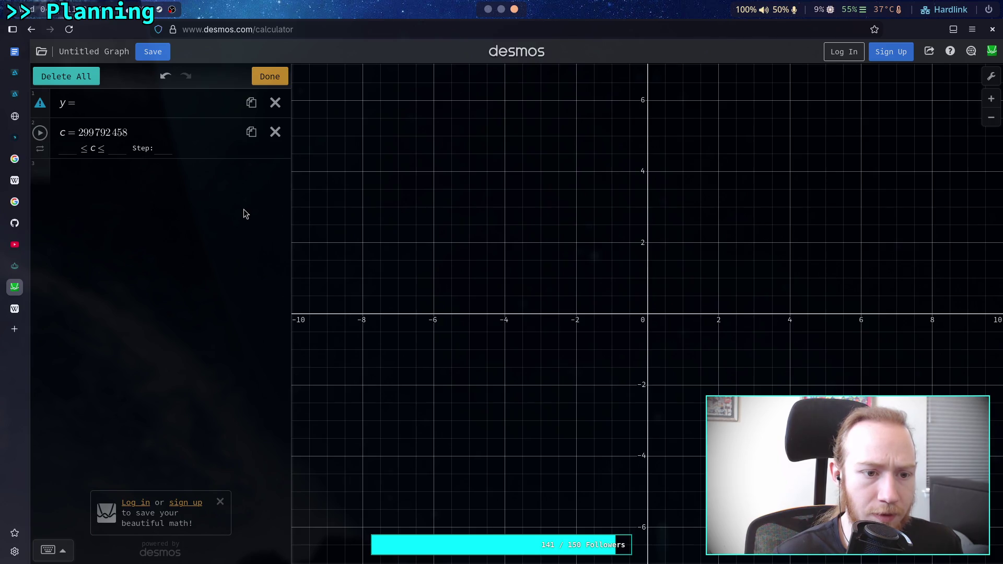
pyautogui.click(40, 149)
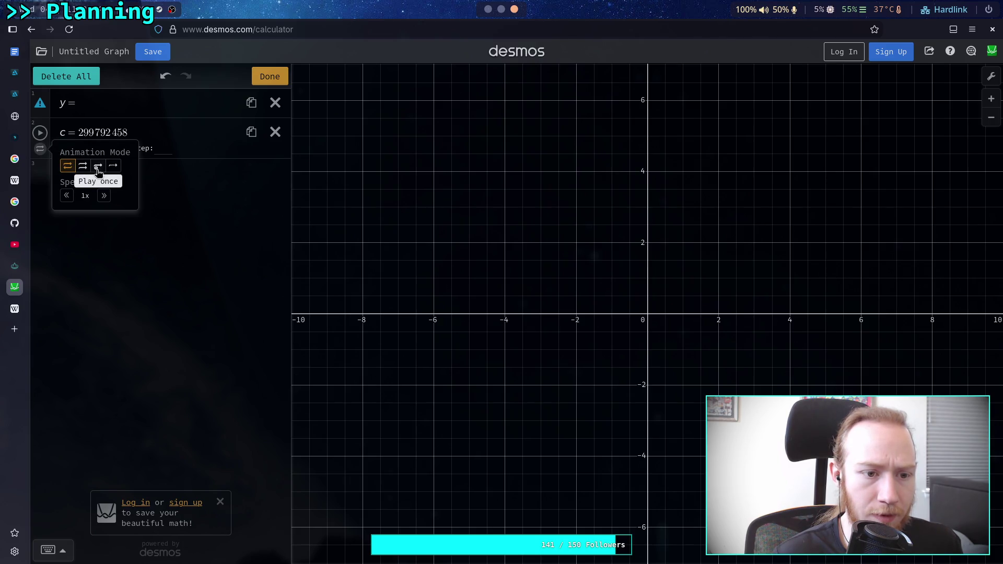
pyautogui.click(214, 187)
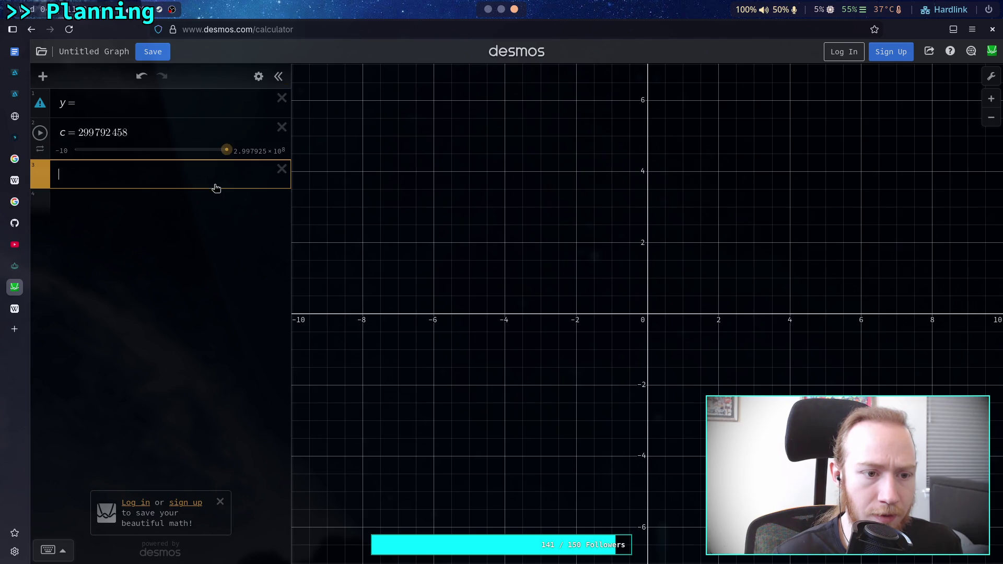
pyautogui.moveTo(41, 137); pyautogui.dragTo(42, 169)
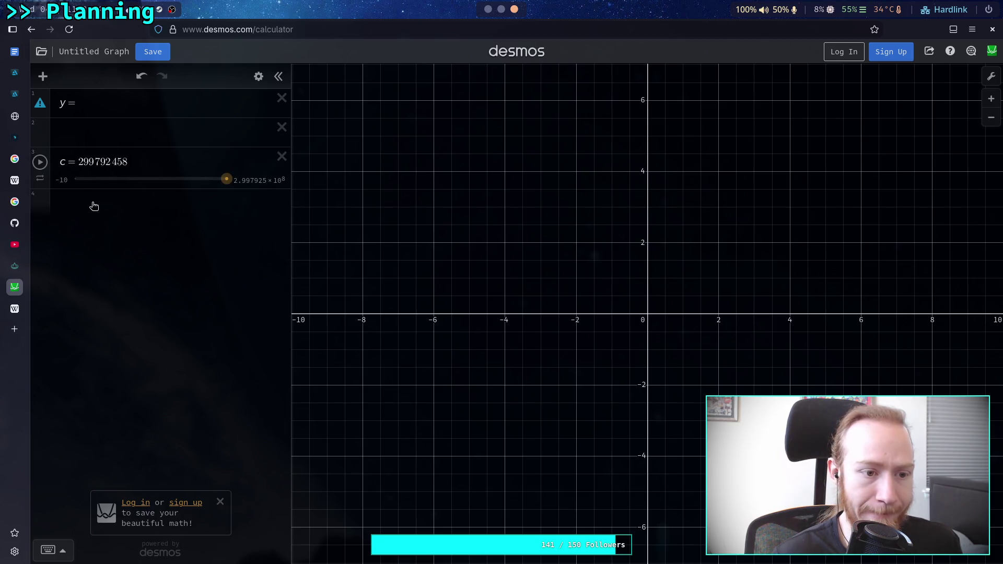
pyautogui.click(82, 207)
pyautogui.click(43, 77)
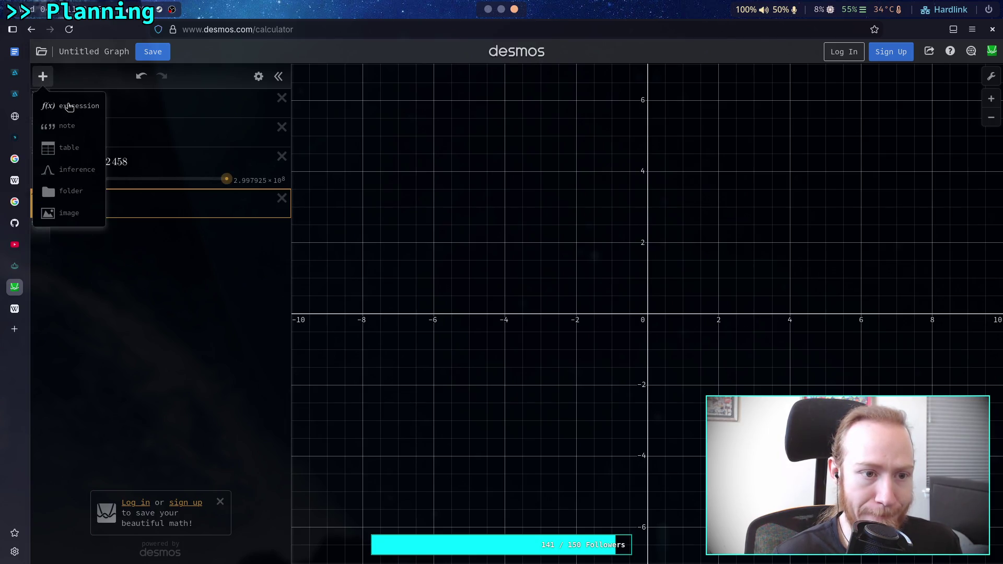
pyautogui.click(73, 189)
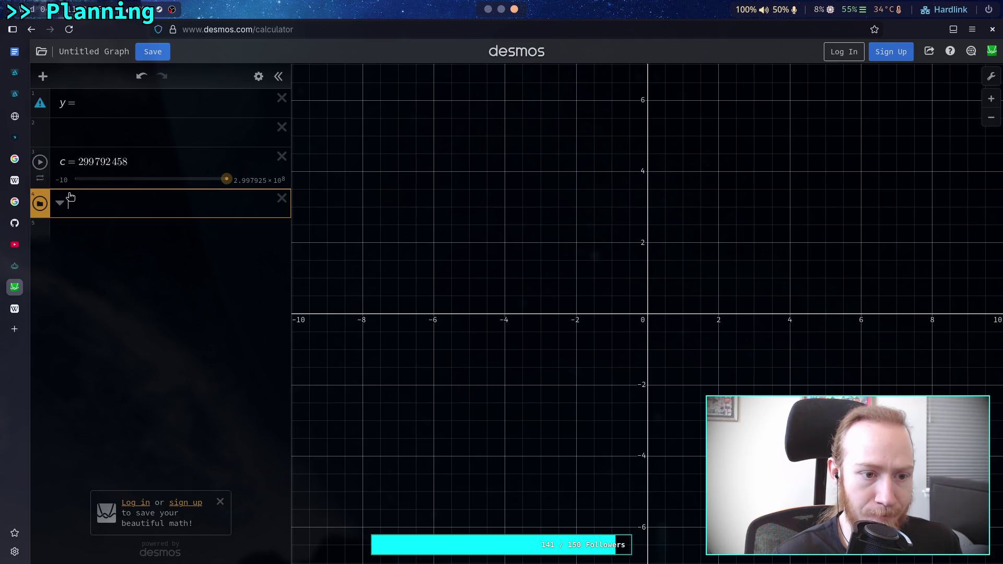
pyautogui.moveTo(40, 163); pyautogui.dragTo(56, 194)
pyautogui.click(59, 162)
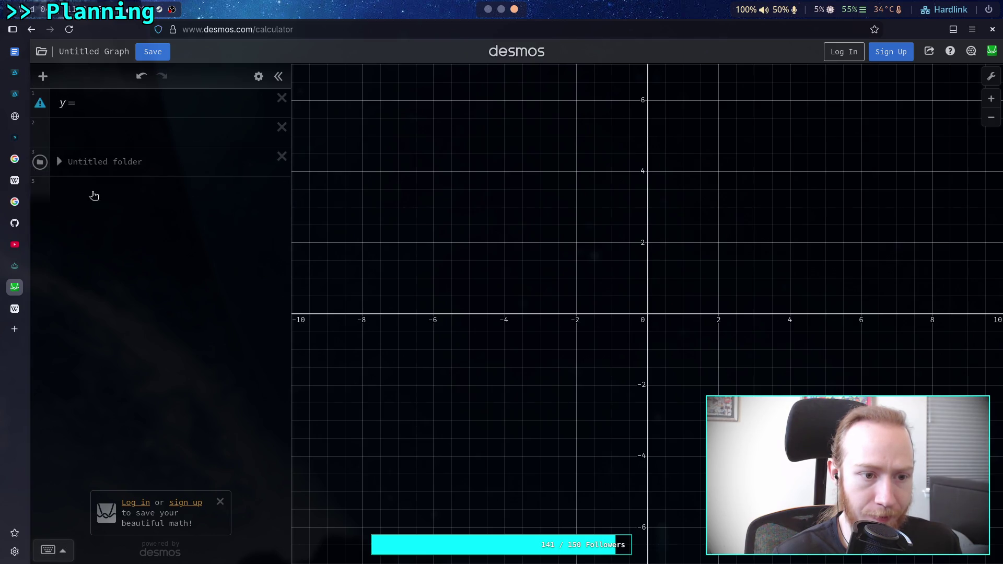
# - Complete y = c²/a with a defined as 9.81, then return to the Stack Exchange answer
pyautogui.click(109, 104)
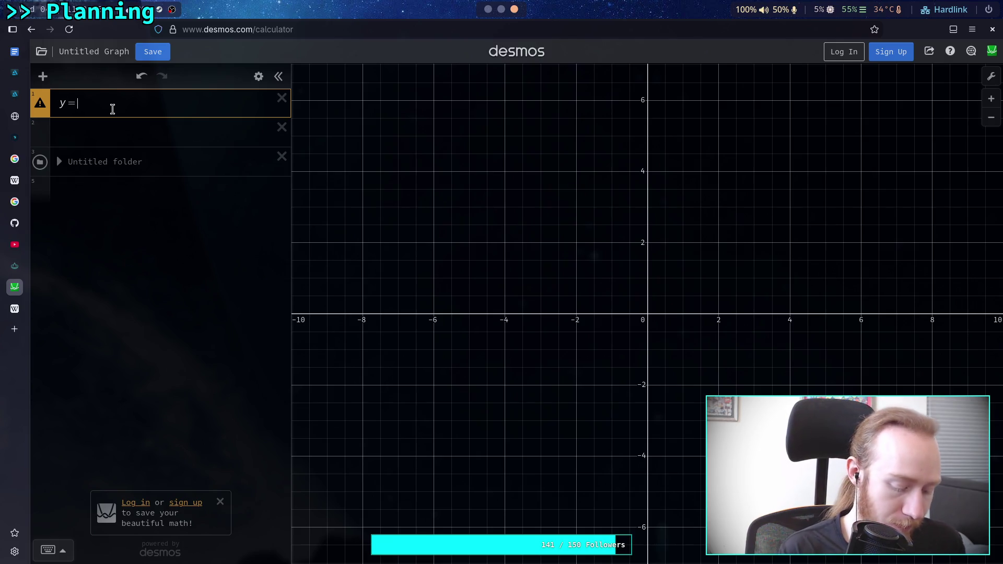
pyautogui.write('c^2')
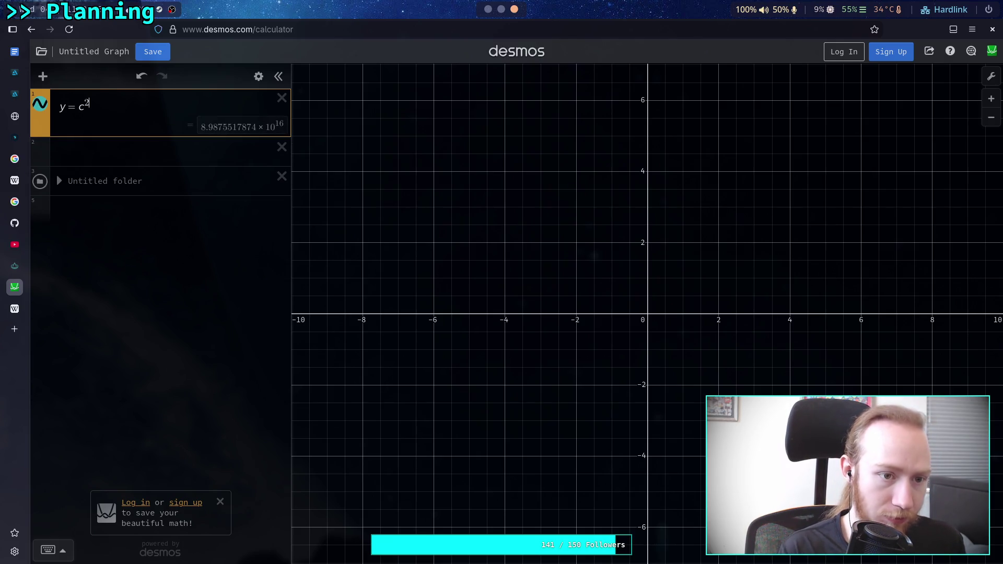
pyautogui.write('/')
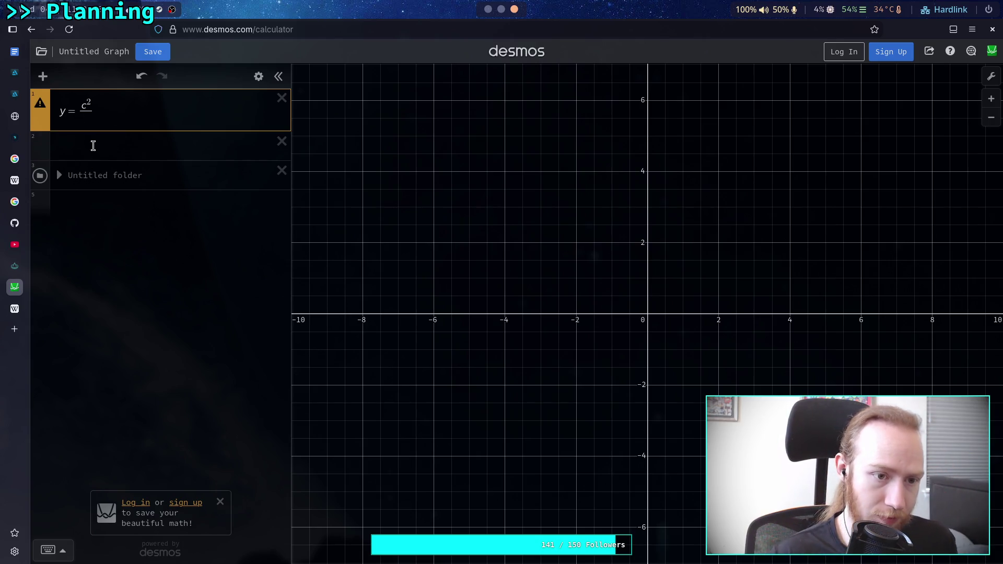
pyautogui.click(129, 148)
pyautogui.write('=9.81')
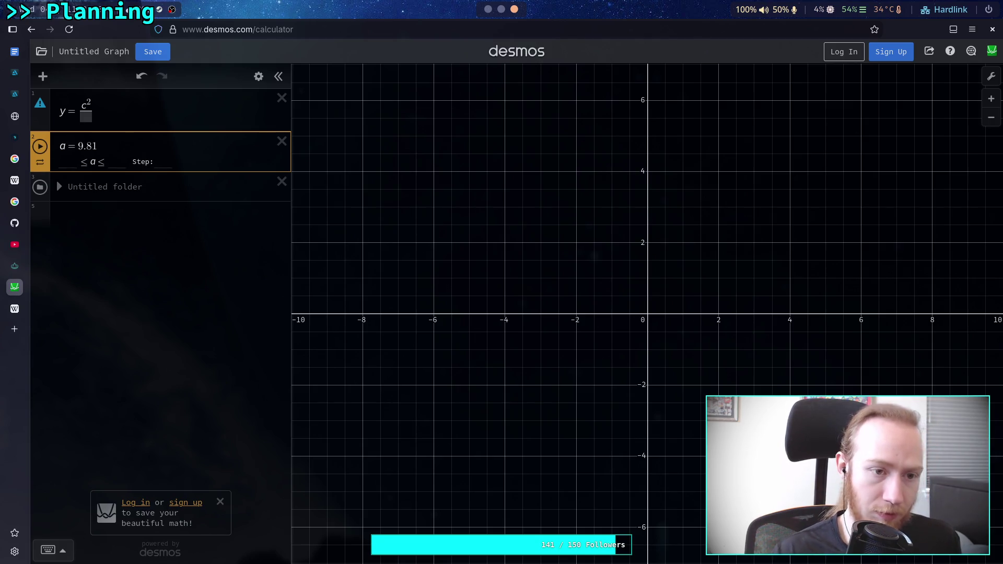
pyautogui.click(85, 117)
pyautogui.write('a')
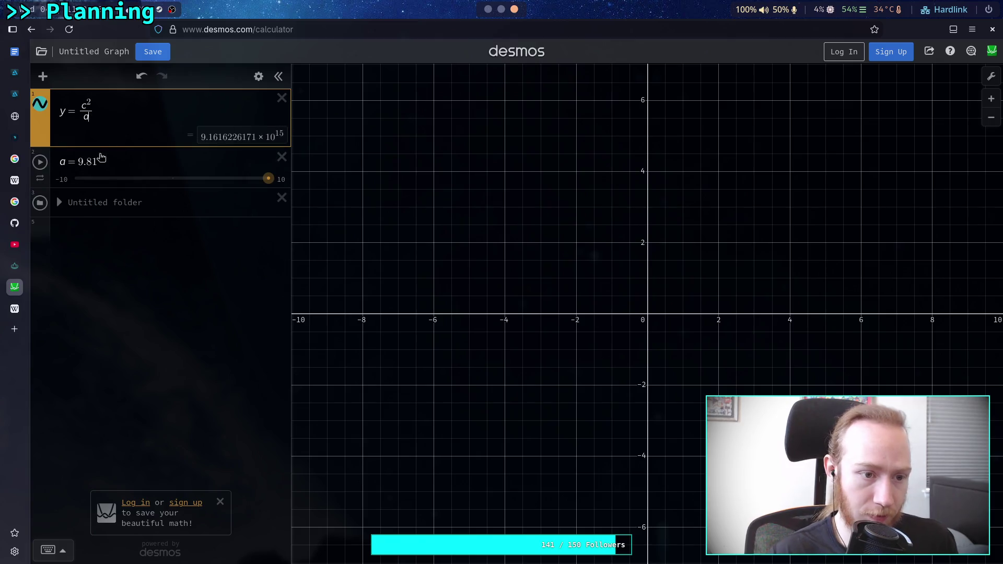
pyautogui.moveTo(16, 313)
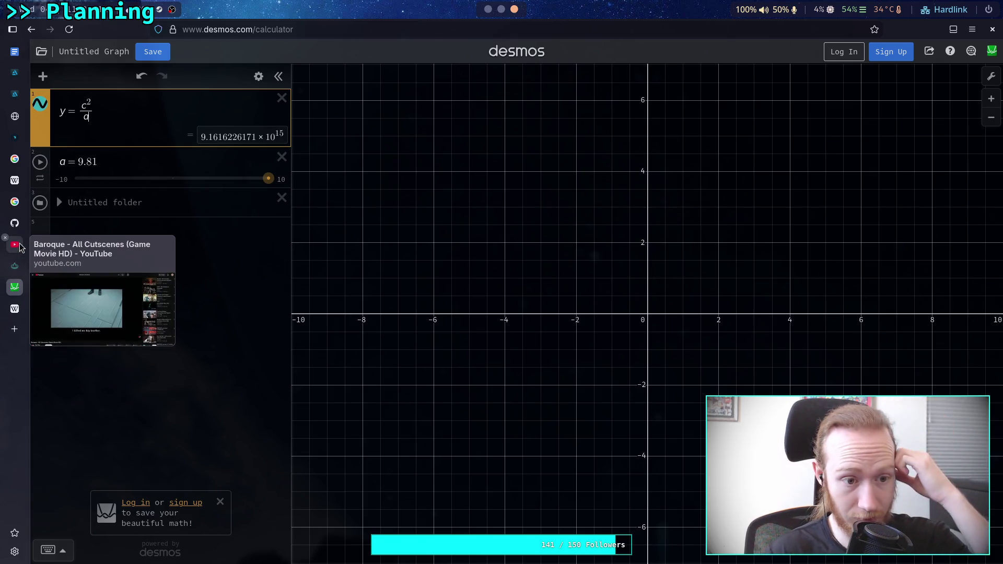
pyautogui.click(15, 265)
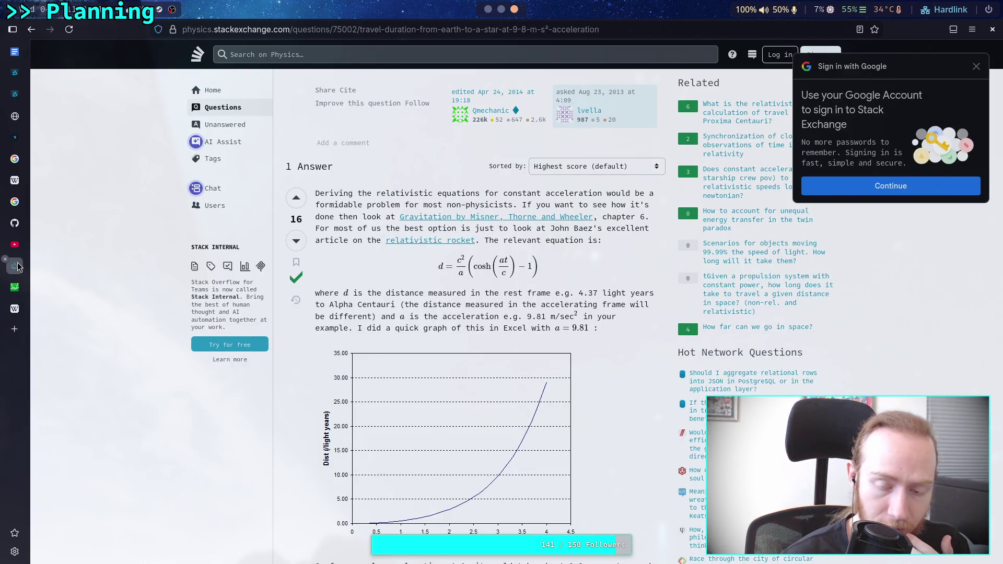
pyautogui.moveTo(17, 313)
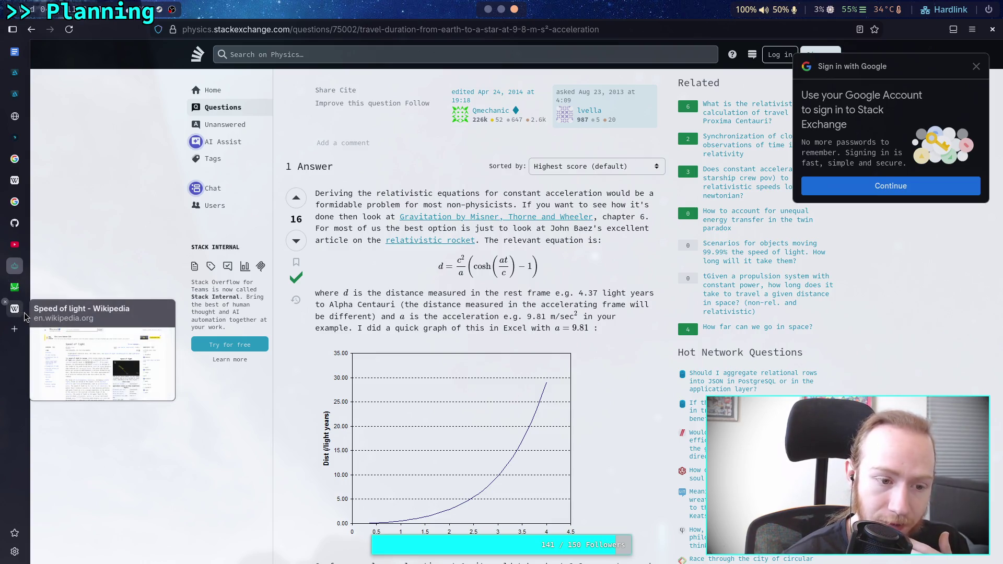
pyautogui.moveTo(19, 245)
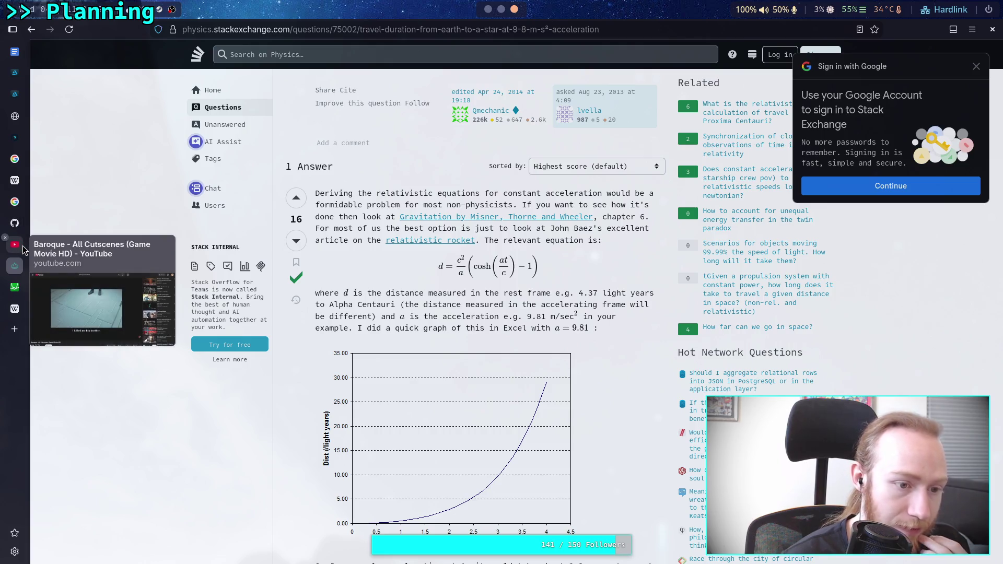
pyautogui.moveTo(23, 294)
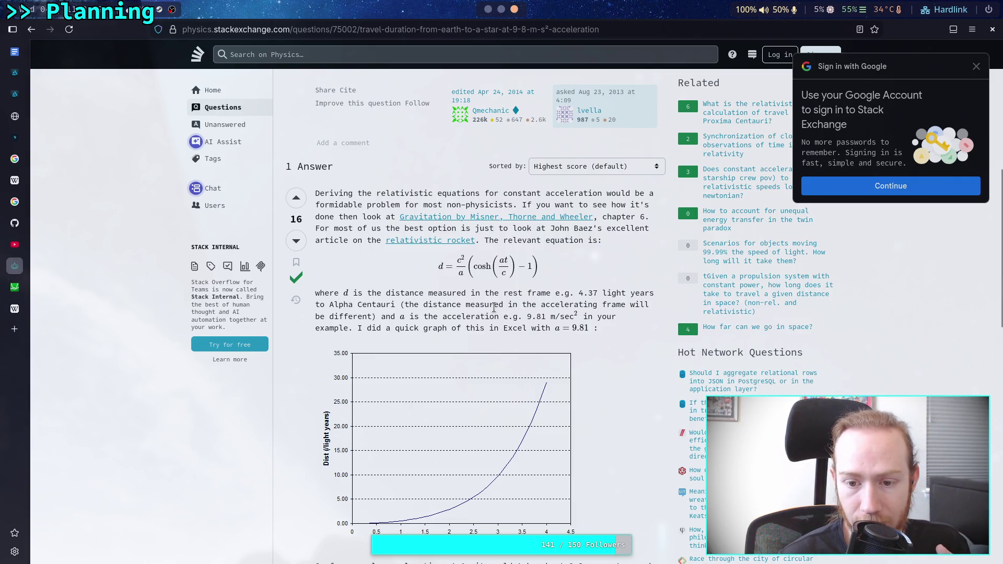
pyautogui.scroll(-5, 511, 316)
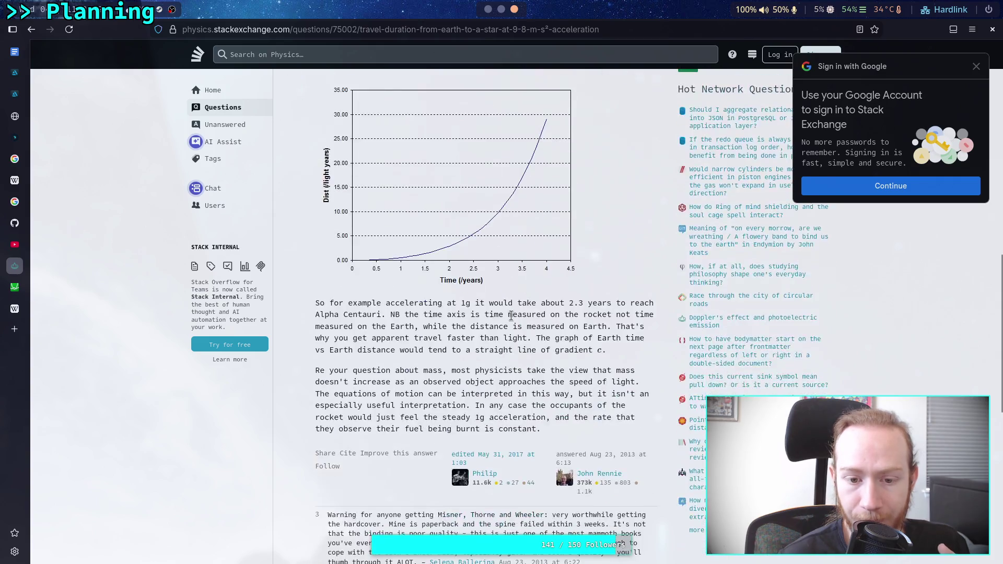
pyautogui.scroll(-1, 442, 325)
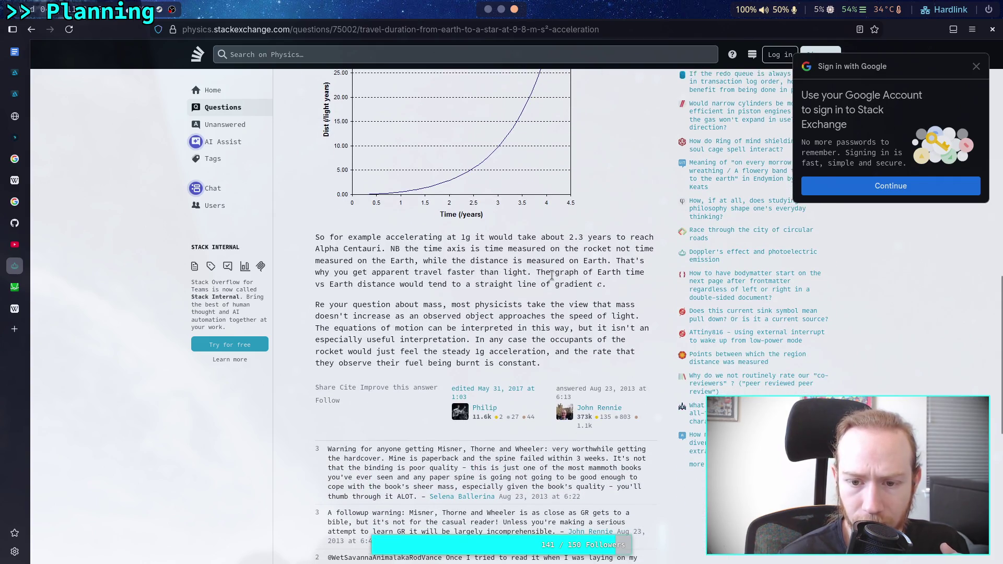
pyautogui.moveTo(535, 271)
pyautogui.mouseDown()
pyautogui.moveTo(428, 284)
pyautogui.moveTo(604, 284)
pyautogui.mouseUp()
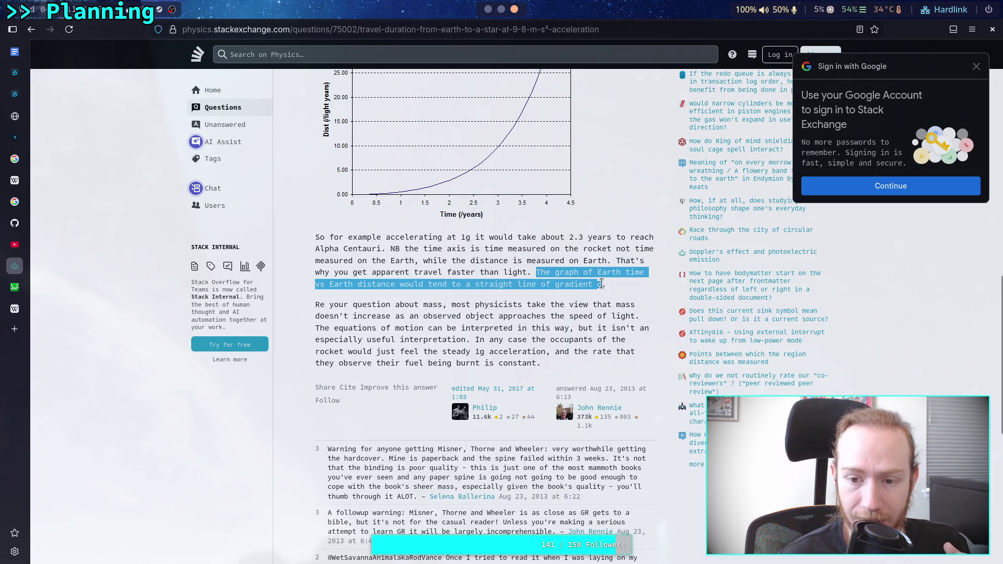
pyautogui.scroll(3, 523, 324)
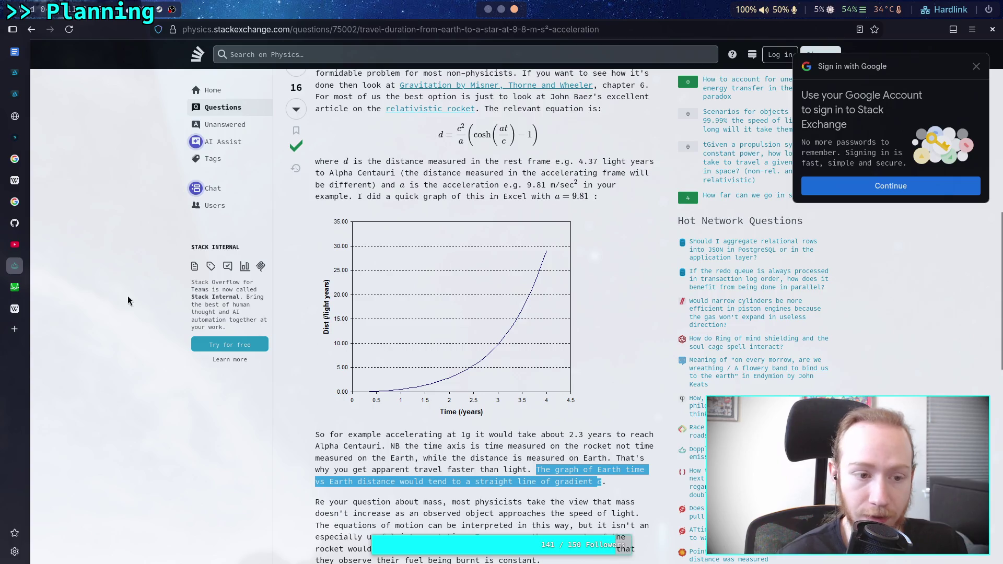
pyautogui.click(15, 287)
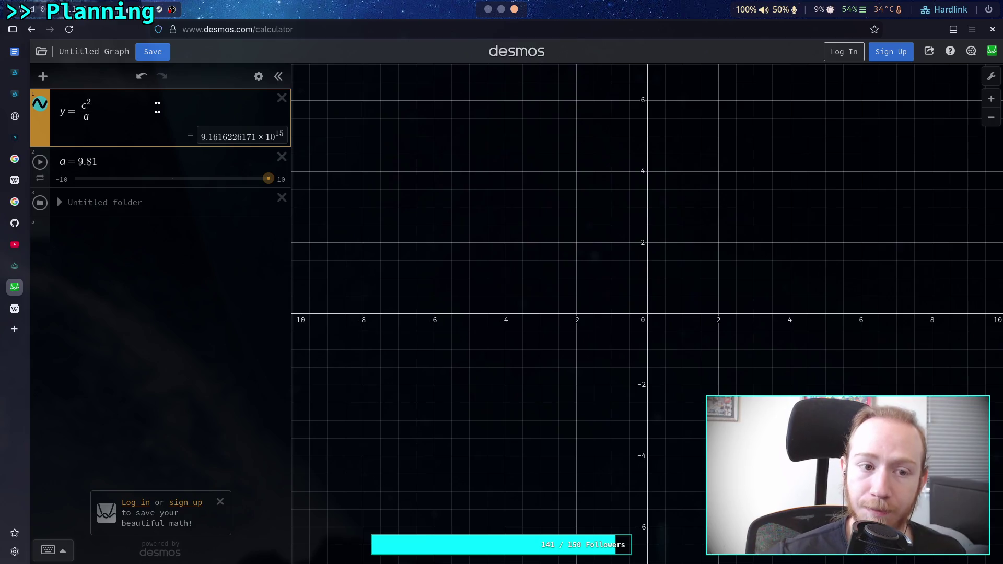
# - Enter cosh(ax/c) in the Desmos expression, checking it against the Stack Exchange formula
pyautogui.write('cosh(')
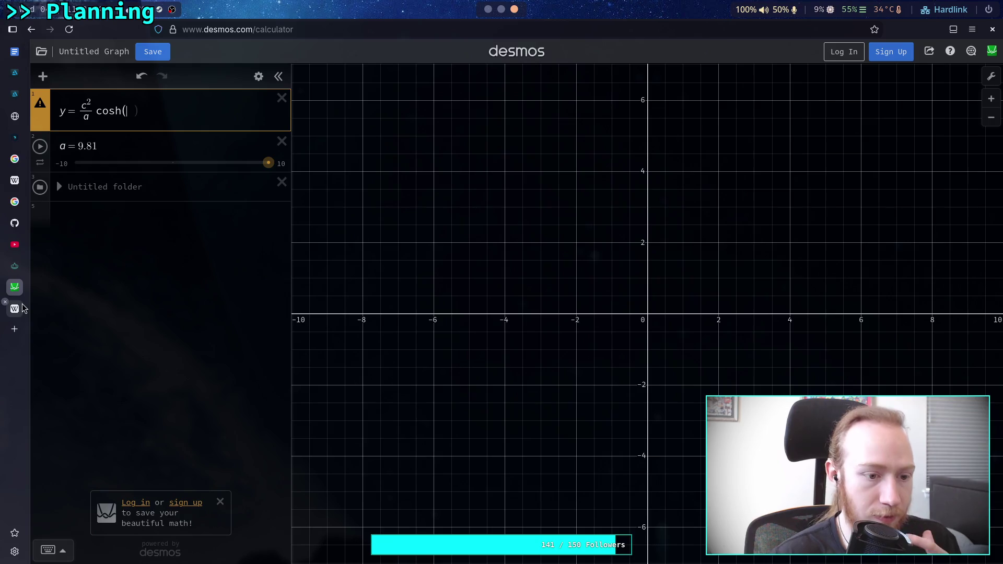
pyautogui.moveTo(23, 309)
pyautogui.click(23, 267)
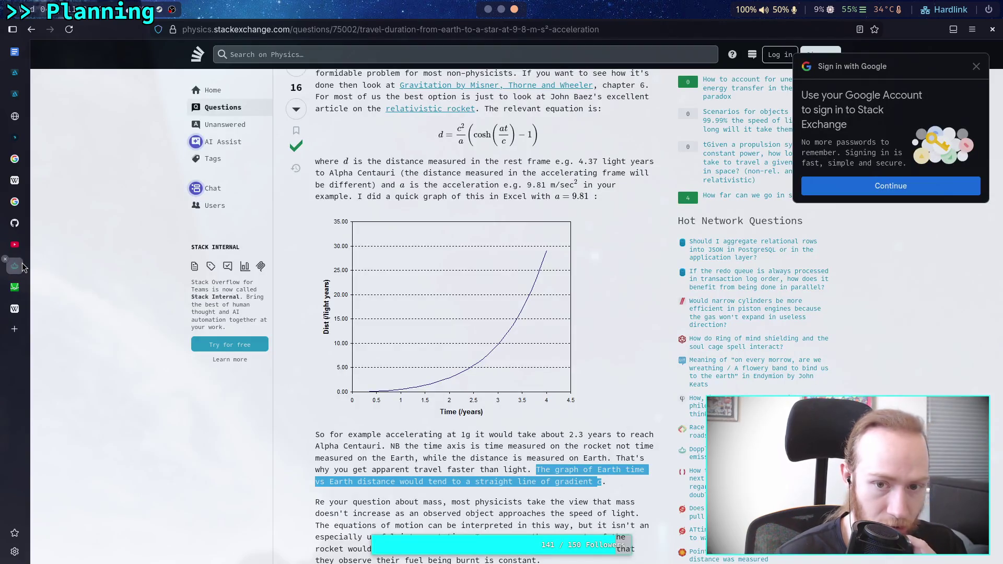
pyautogui.scroll(2, 403, 292)
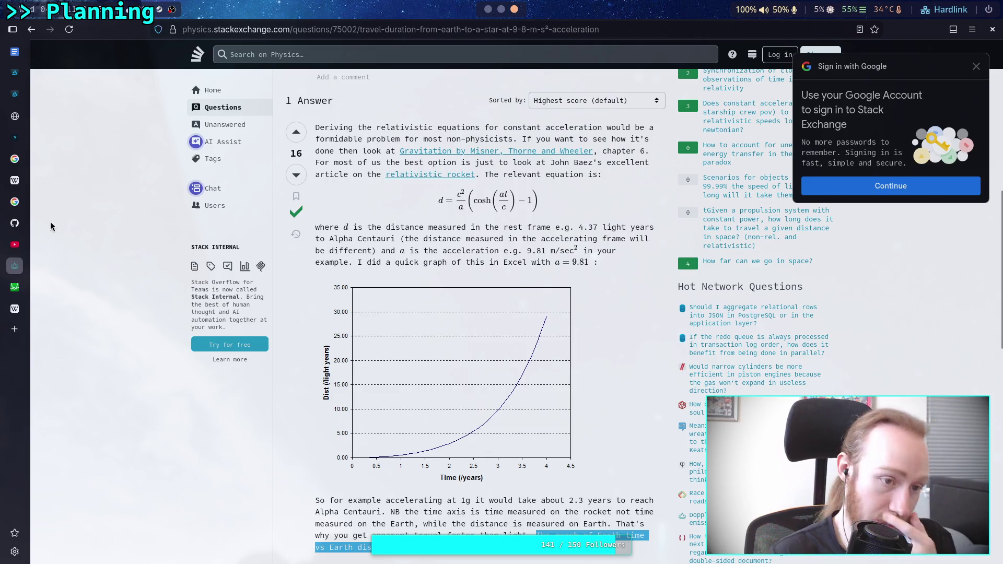
pyautogui.click(14, 286)
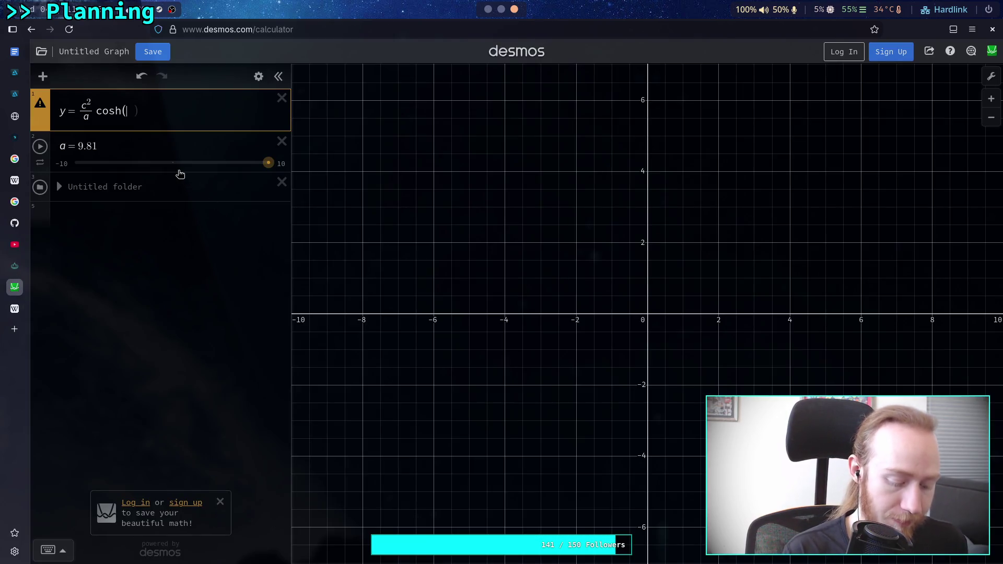
pyautogui.write('a')
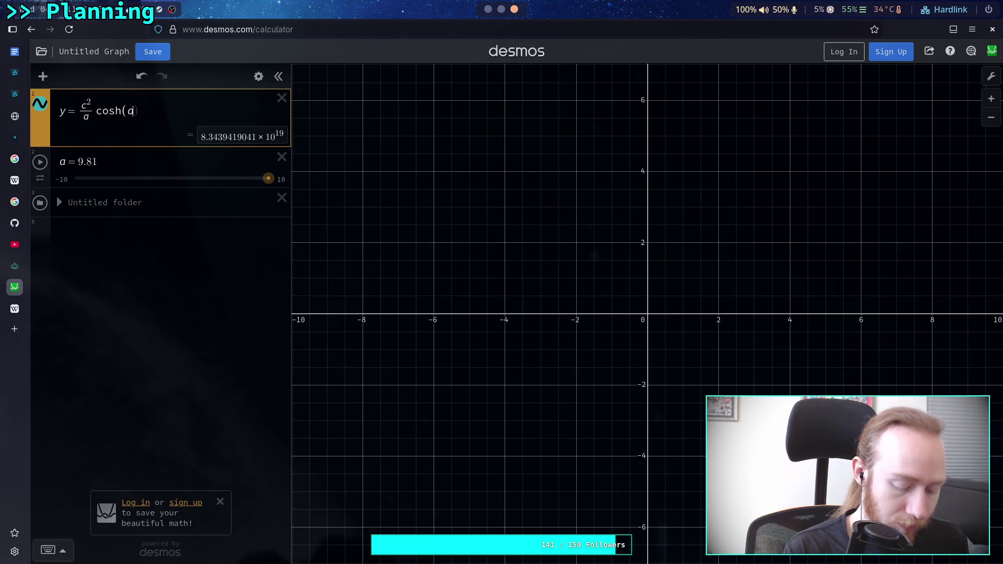
pyautogui.write('x/')
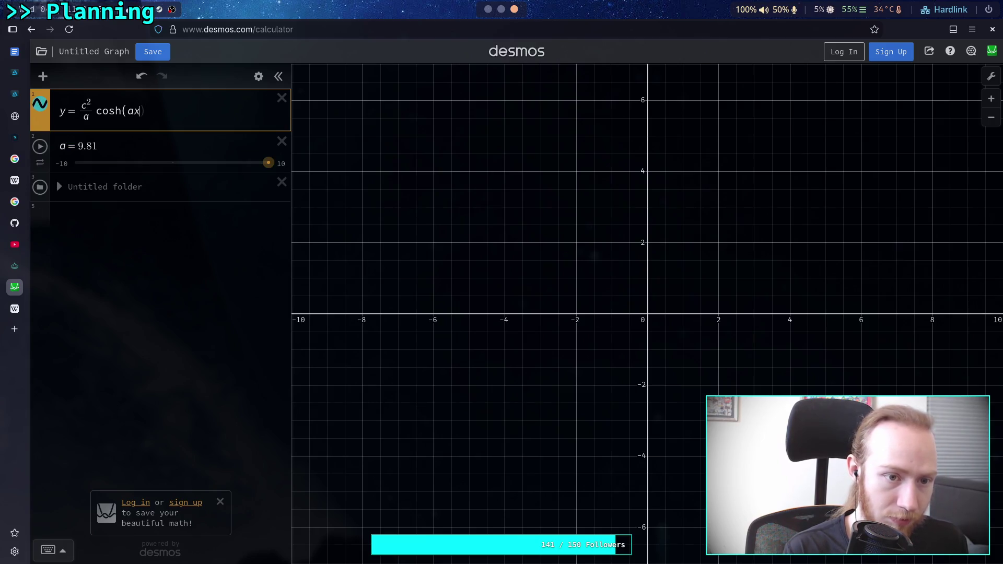
pyautogui.write('c')
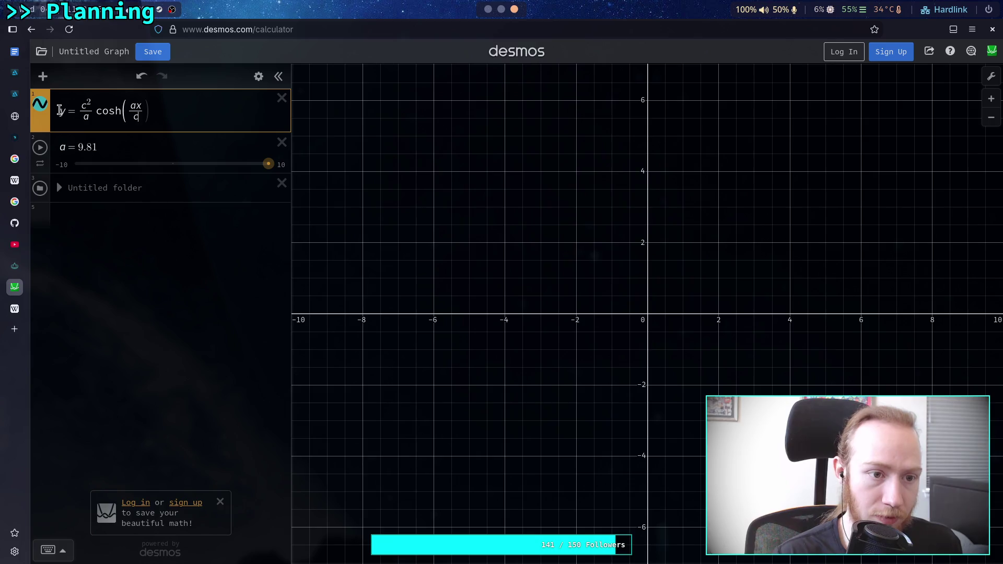
# - Rename the function from y to d(t) and change the cosh argument to at/c
pyautogui.click(62, 110)
pyautogui.press('Delete')
pyautogui.write('d(t)')
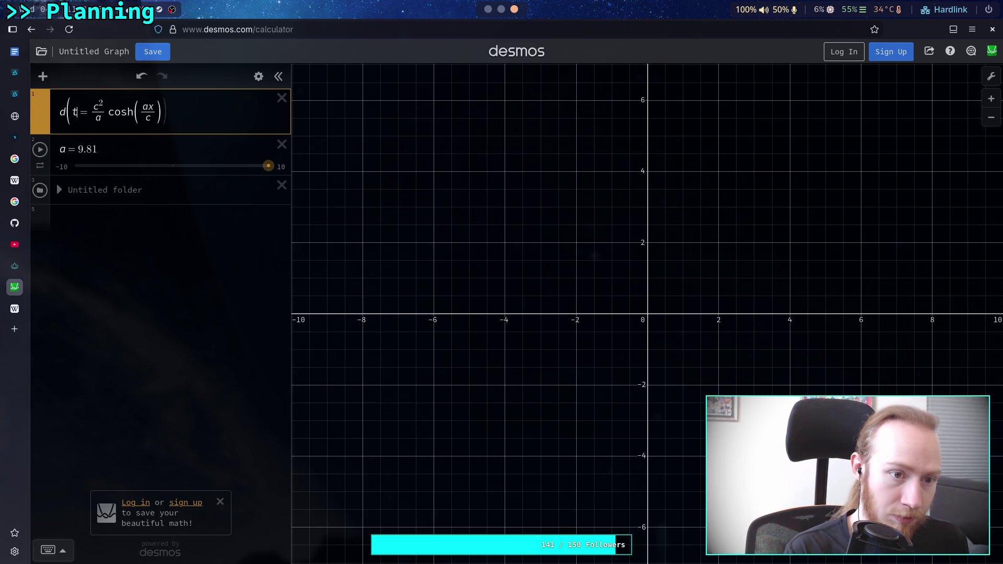
pyautogui.click(156, 106)
pyautogui.press('BackSpace')
pyautogui.write('t')
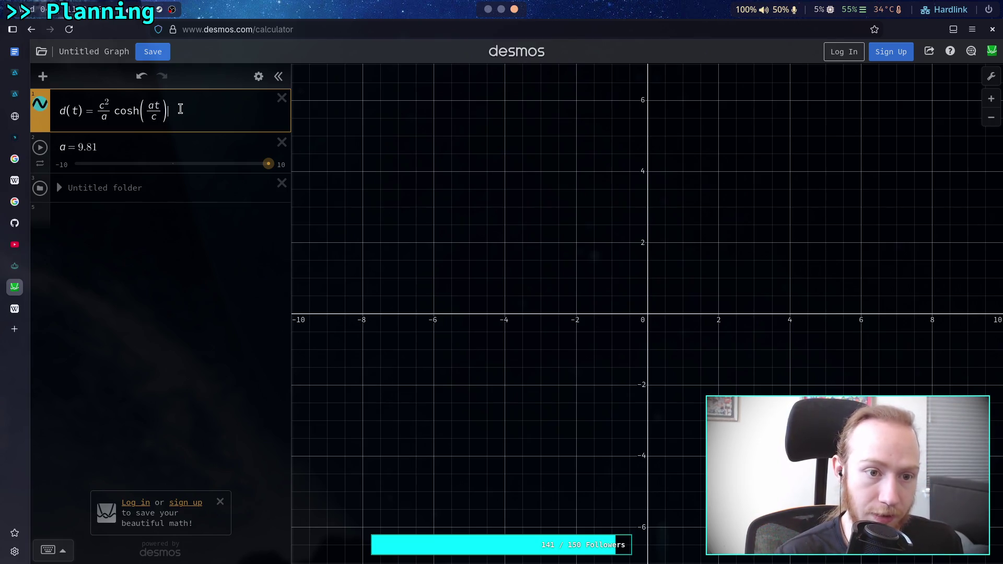
# - After rechecking the references, close the cosh bracket and append −1 inside the outer parentheses
pyautogui.click(16, 310)
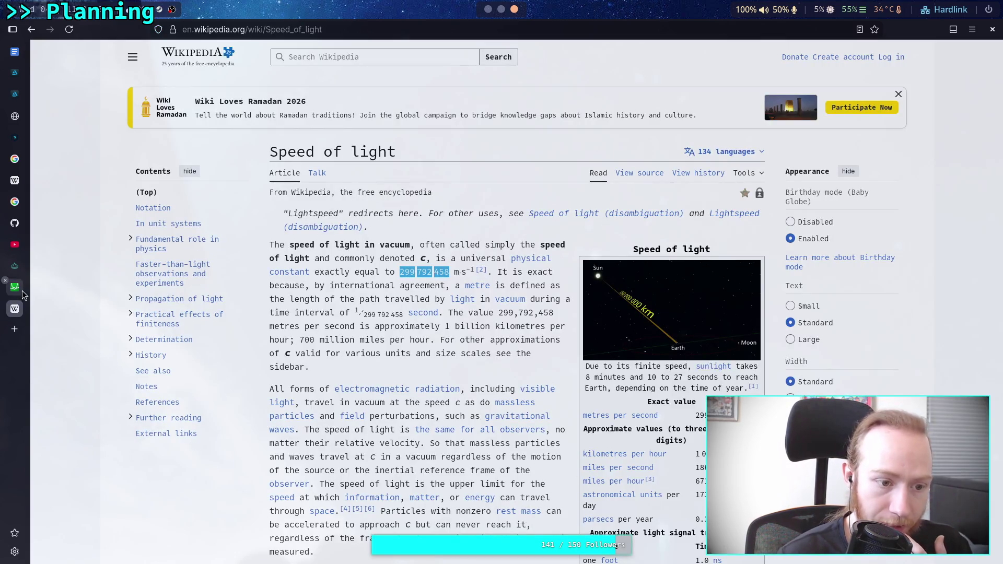
pyautogui.click(22, 269)
pyautogui.click(14, 309)
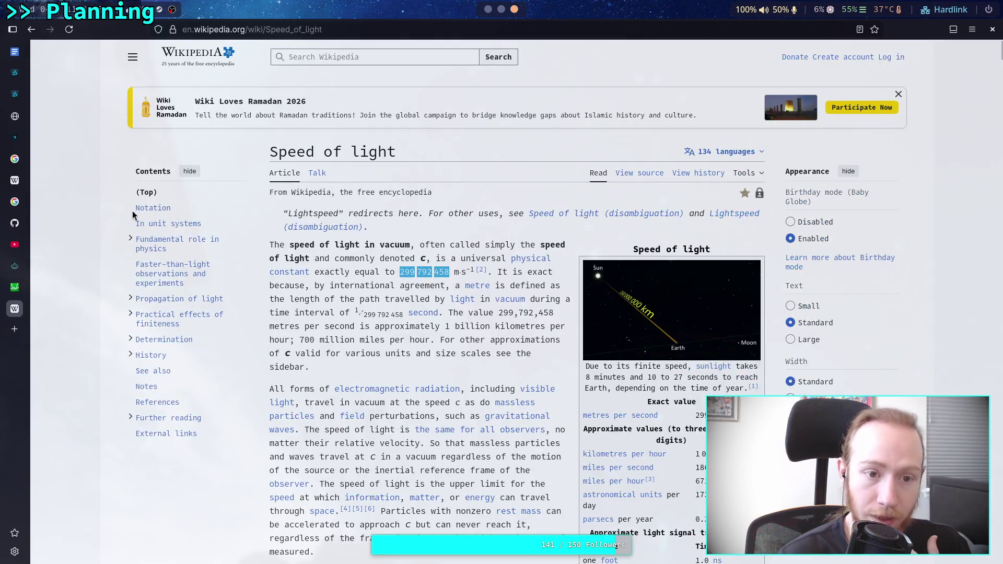
pyautogui.click(14, 287)
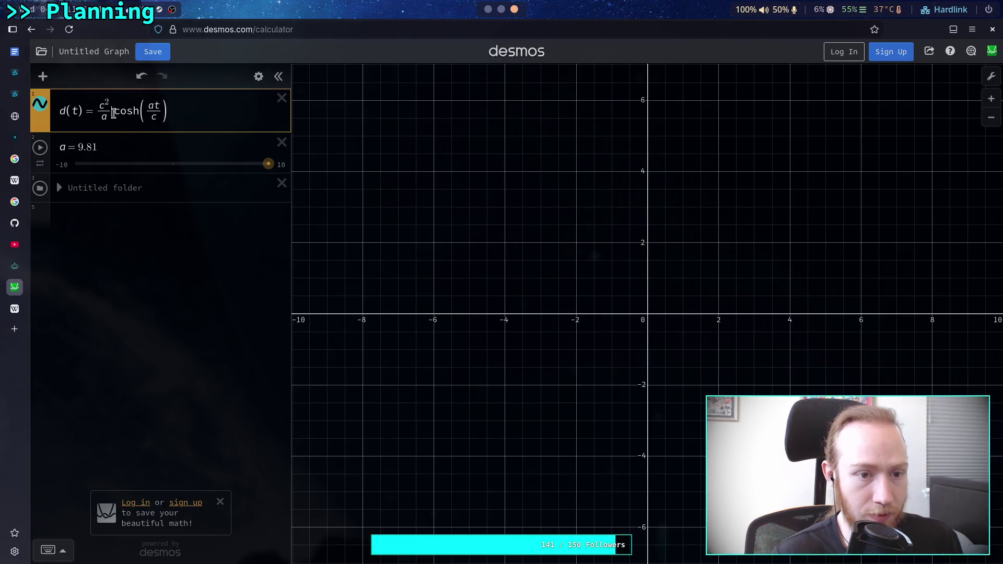
pyautogui.write('(')
pyautogui.click(217, 117)
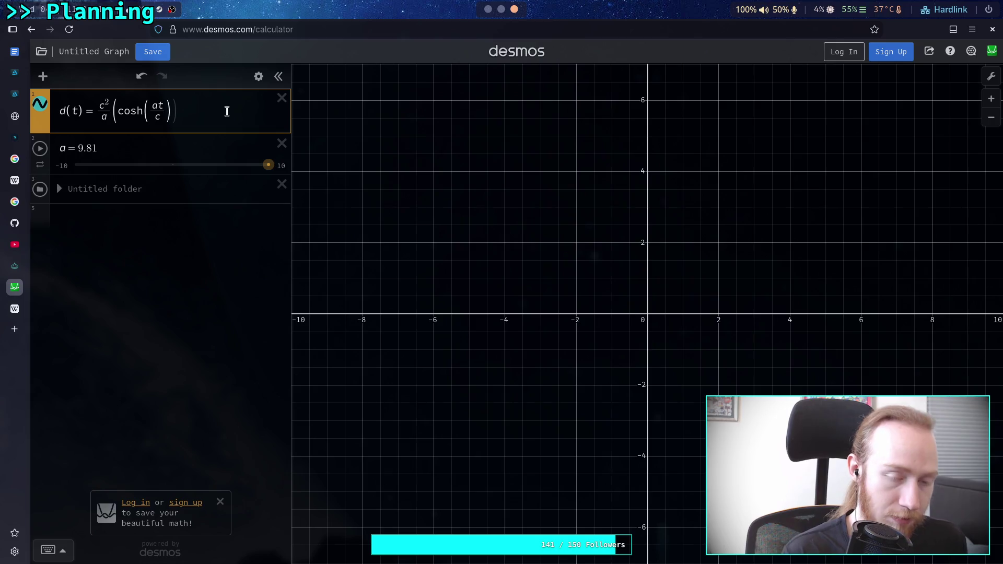
pyautogui.press('Return')
pyautogui.press('BackSpace')
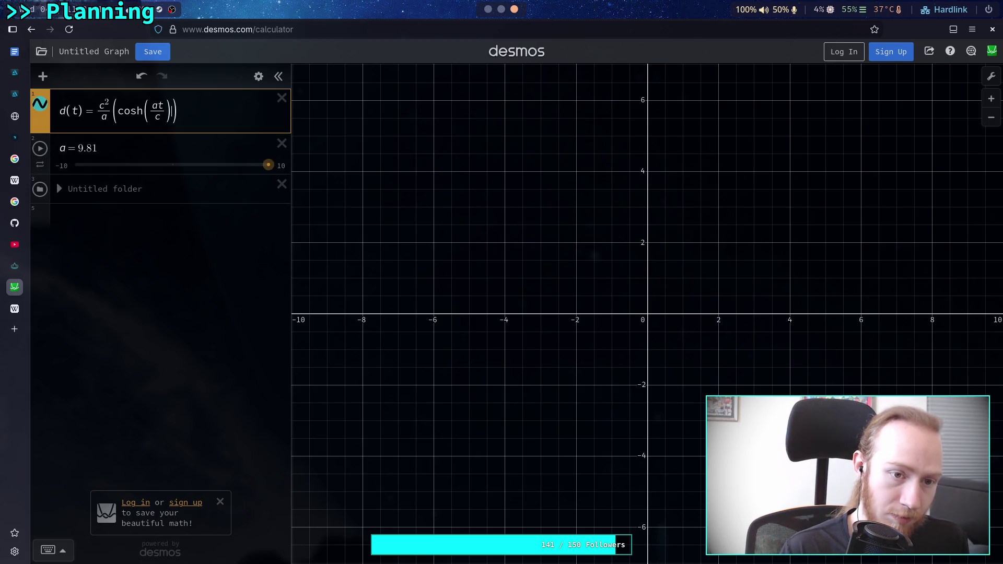
pyautogui.write('-1')
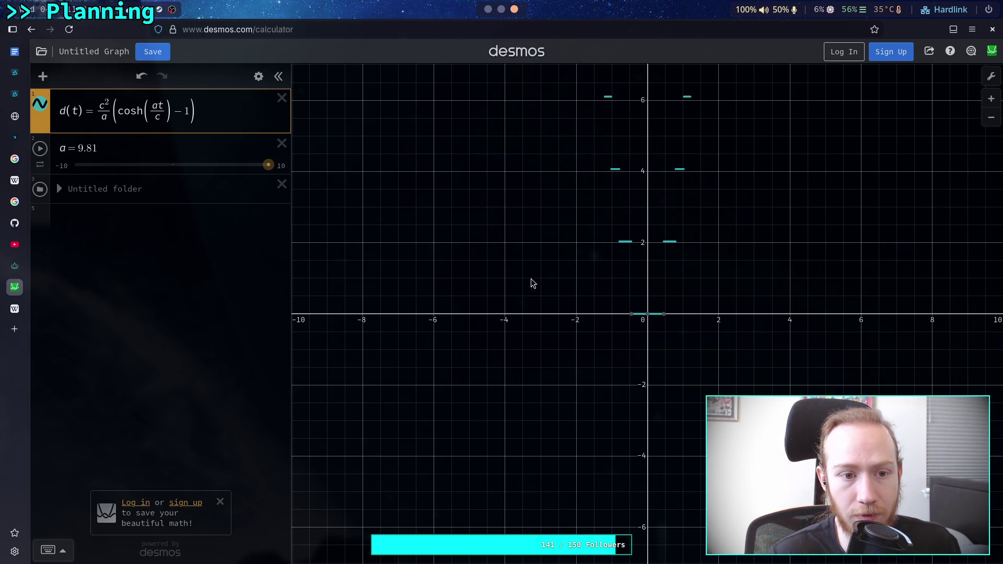
# - Zoom and pan the graph out so d(t) points up to about 20 are visible
pyautogui.click(652, 288)
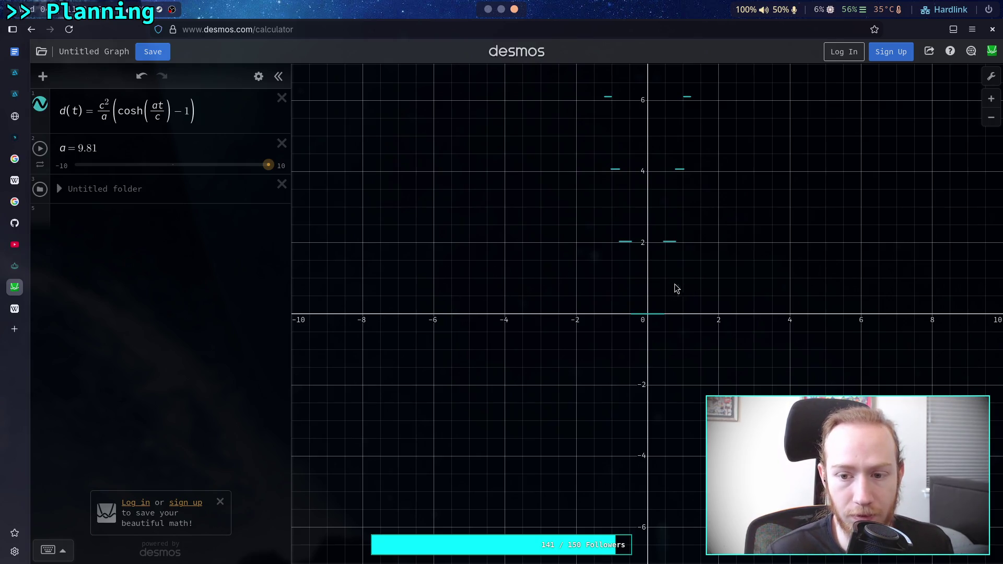
pyautogui.click(991, 76)
pyautogui.click(599, 287)
pyautogui.scroll(2, 716, 308)
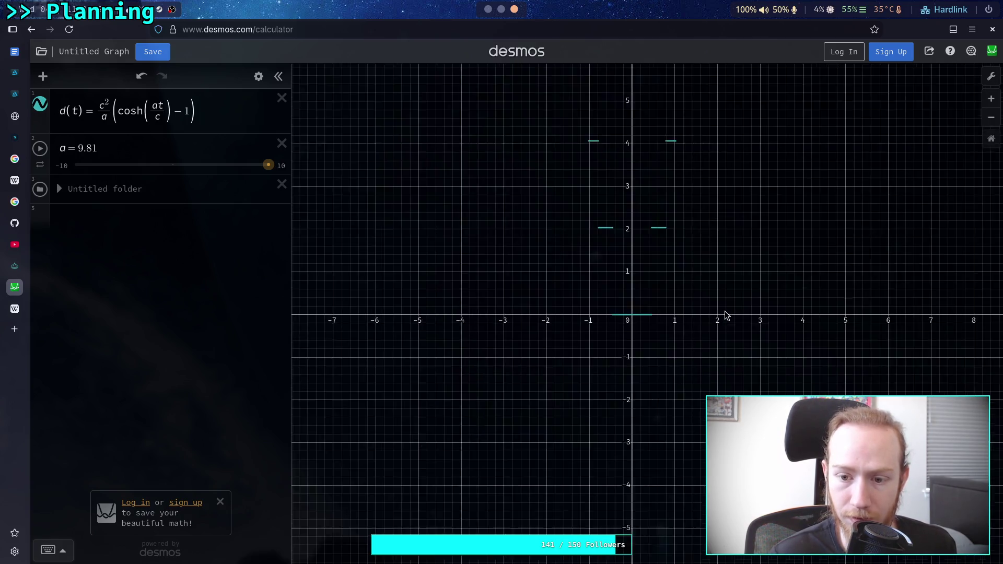
pyautogui.moveTo(729, 276)
pyautogui.mouseDown()
pyautogui.moveTo(679, 296)
pyautogui.moveTo(622, 348)
pyautogui.mouseUp()
pyautogui.scroll(2, 625, 342)
pyautogui.scroll(-3, 614, 355)
pyautogui.scroll(-5, 649, 322)
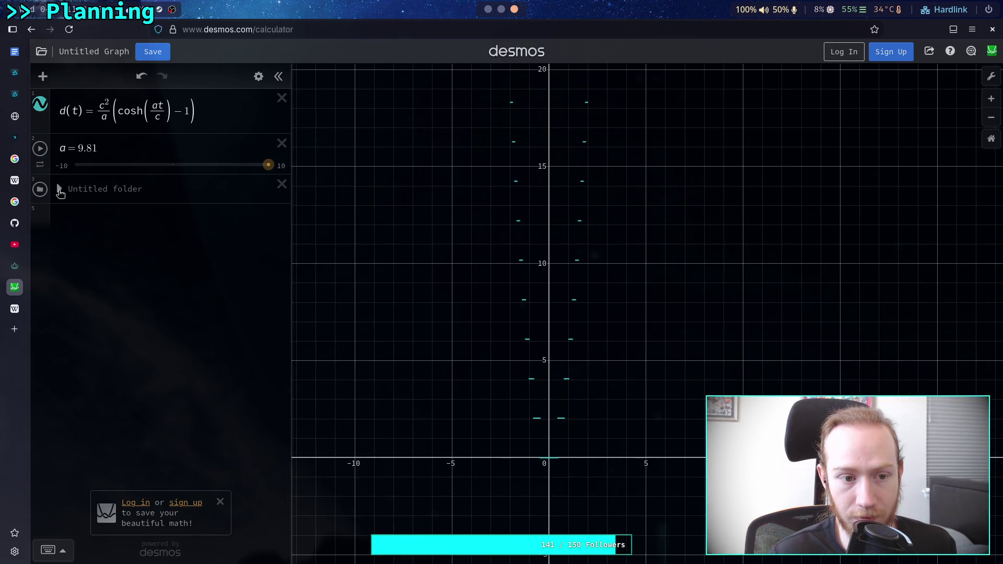
# - Check the value of c in the folder and glance at the Speed of light article
pyautogui.click(59, 189)
pyautogui.click(59, 190)
pyautogui.click(238, 104)
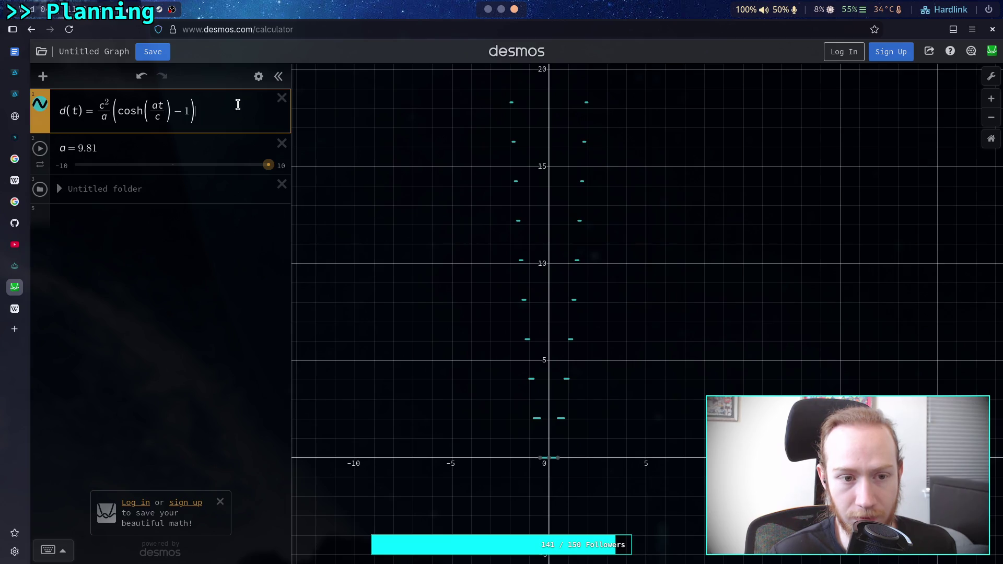
pyautogui.click(15, 309)
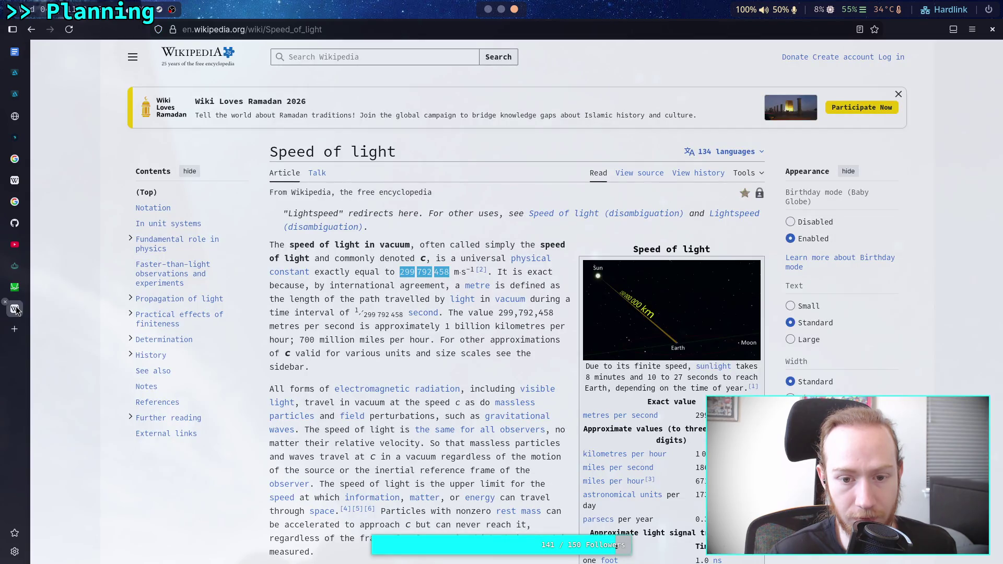
pyautogui.click(15, 286)
# - Try renaming the distance function to f, then h, then erase the name
pyautogui.doubleClick(63, 110)
pyautogui.write('f(t)=c^2/a(cosh(at/c)-1')
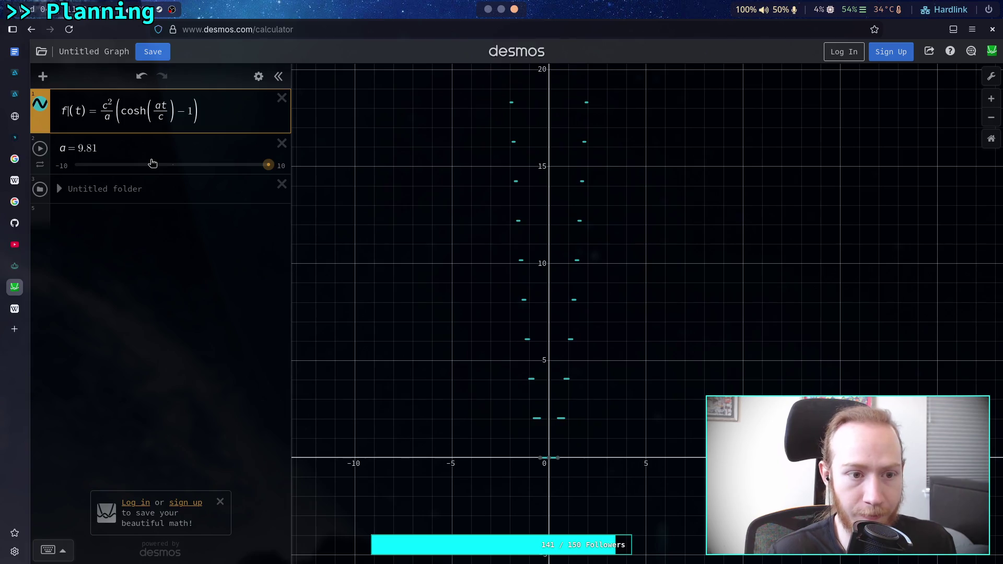
pyautogui.press('BackSpace')
pyautogui.write('h')
pyautogui.press('BackSpace')
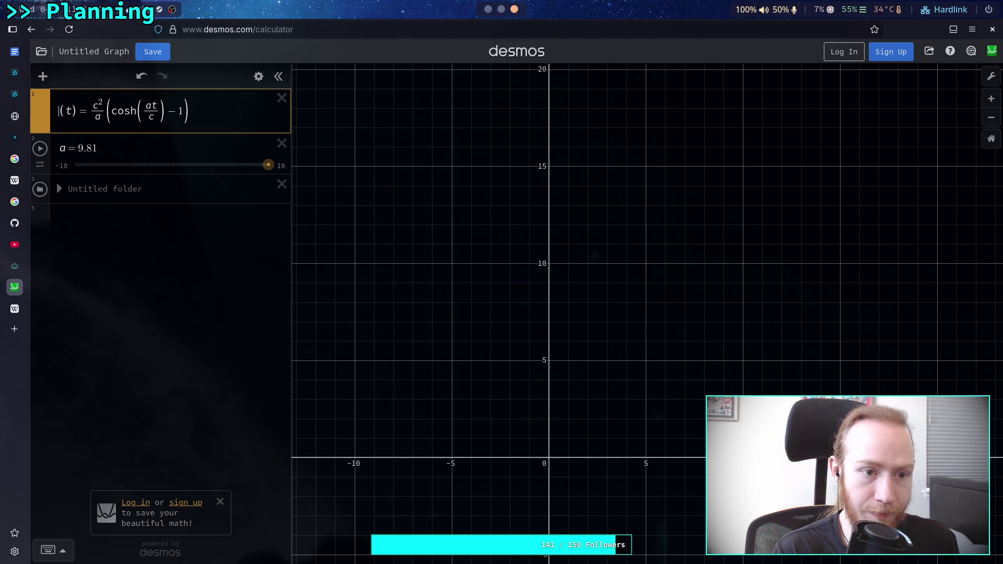
pyautogui.write('d')
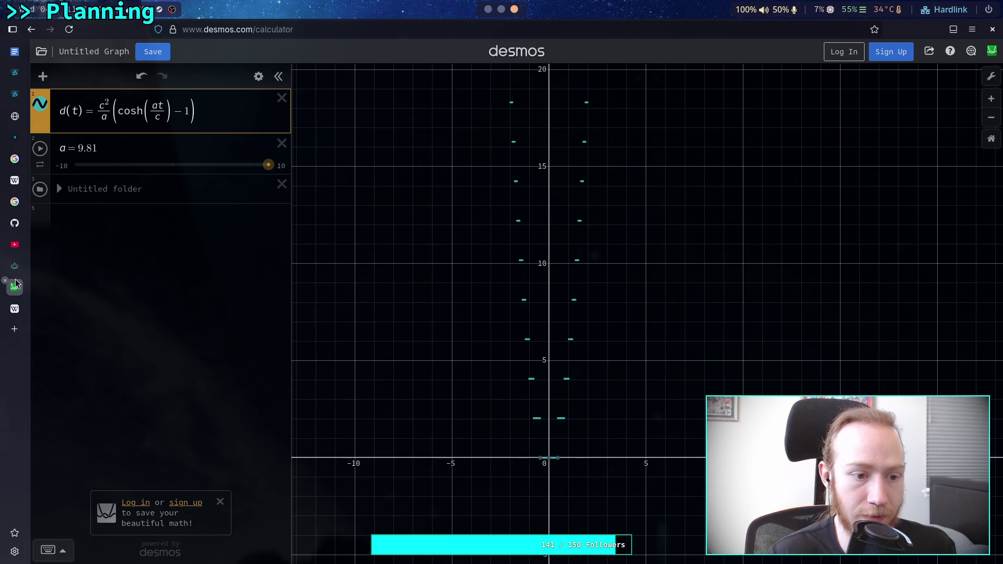
pyautogui.click(19, 310)
pyautogui.click(23, 262)
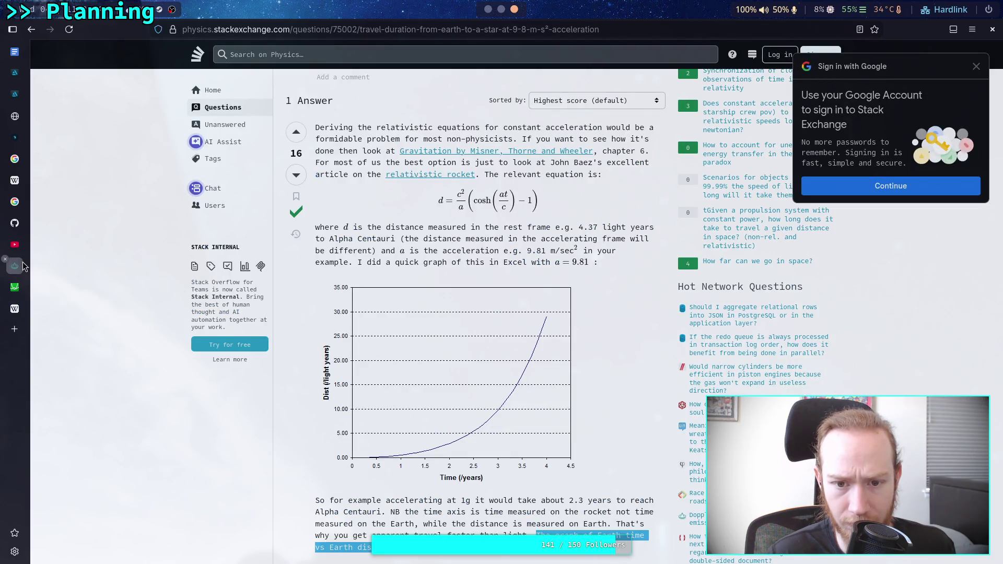
pyautogui.moveTo(25, 288)
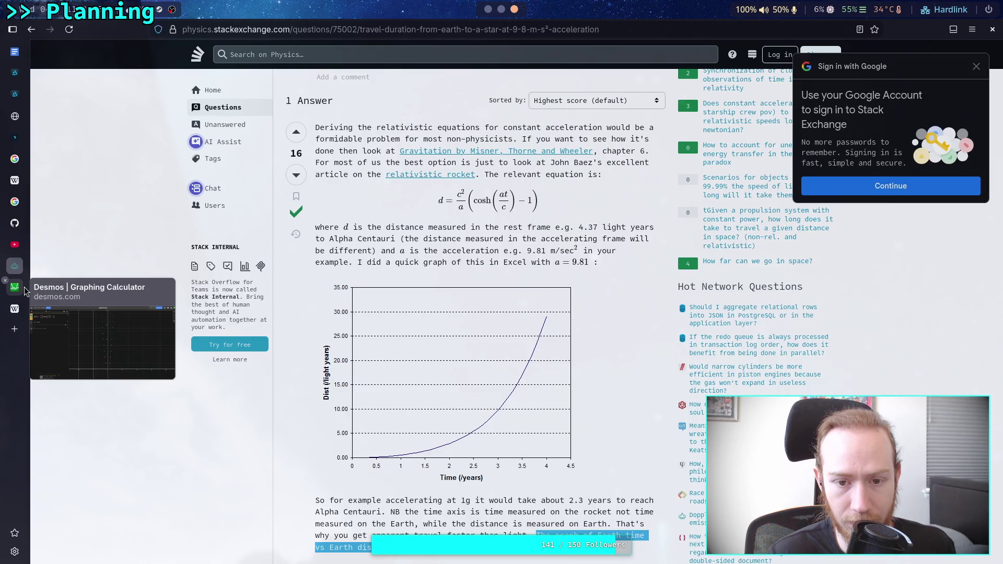
pyautogui.click(25, 290)
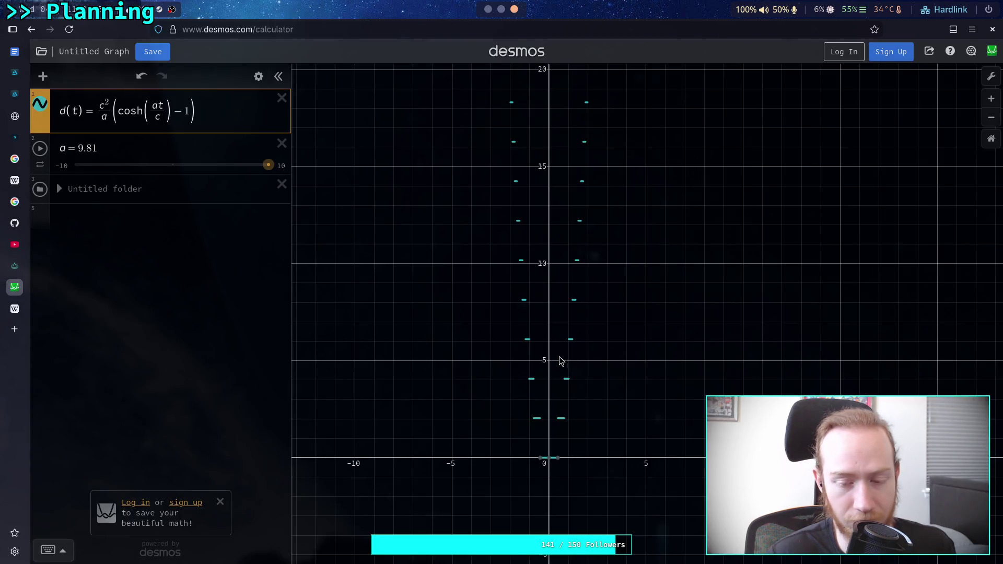
pyautogui.moveTo(571, 341)
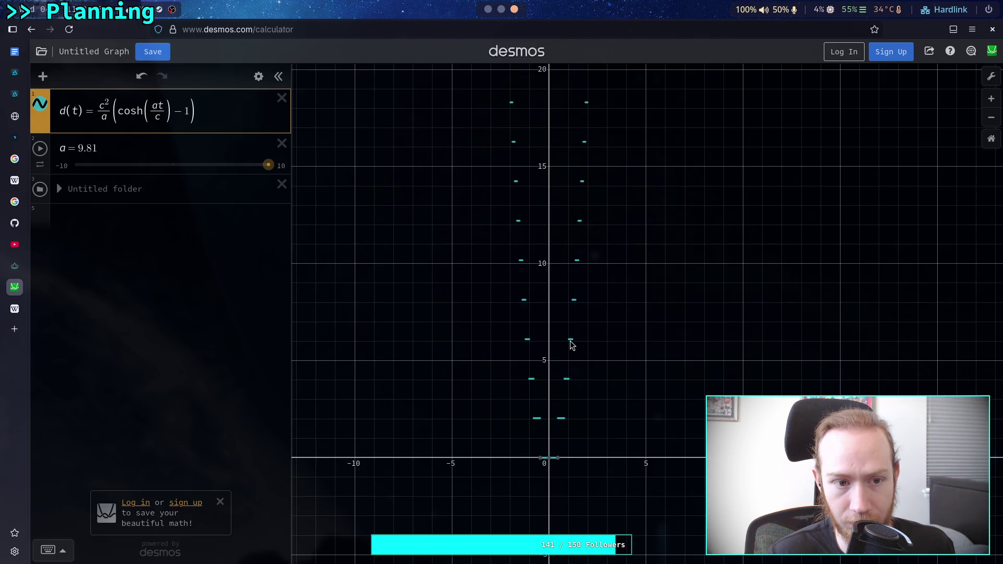
pyautogui.click(170, 219)
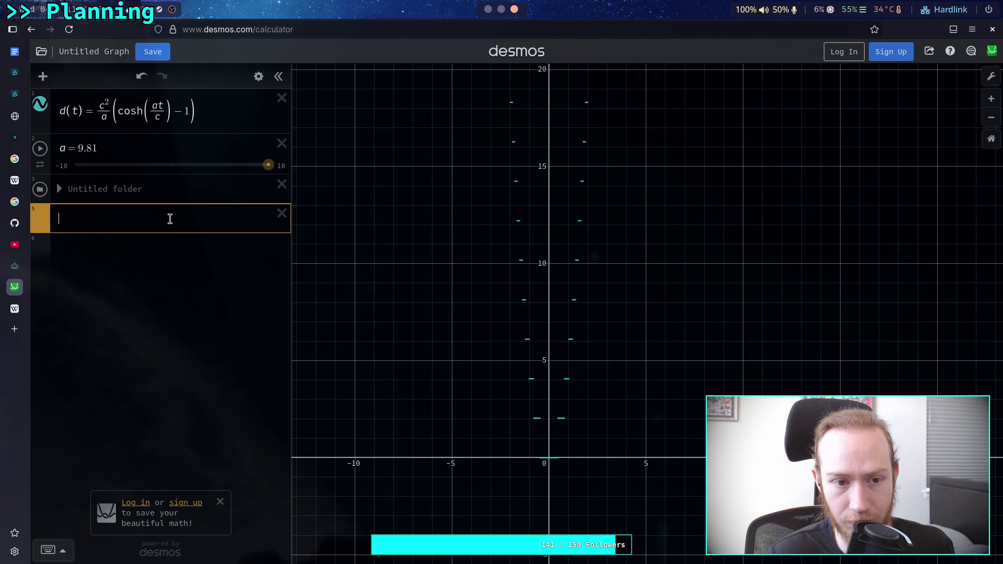
# - Set the acceleration slider's lower bound to 1 and add a new empty expression line
pyautogui.click(62, 166)
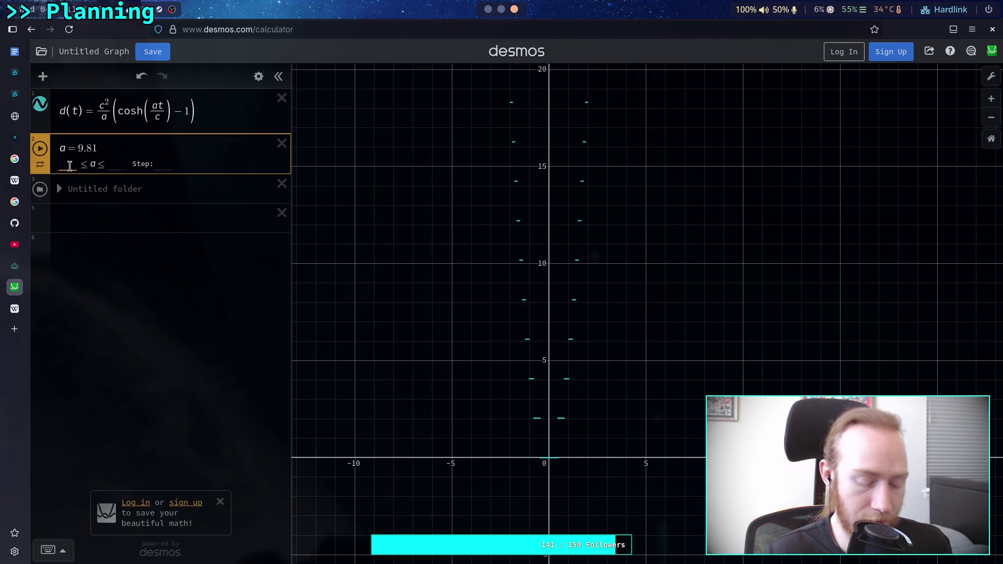
pyautogui.write('1')
pyautogui.press('Return')
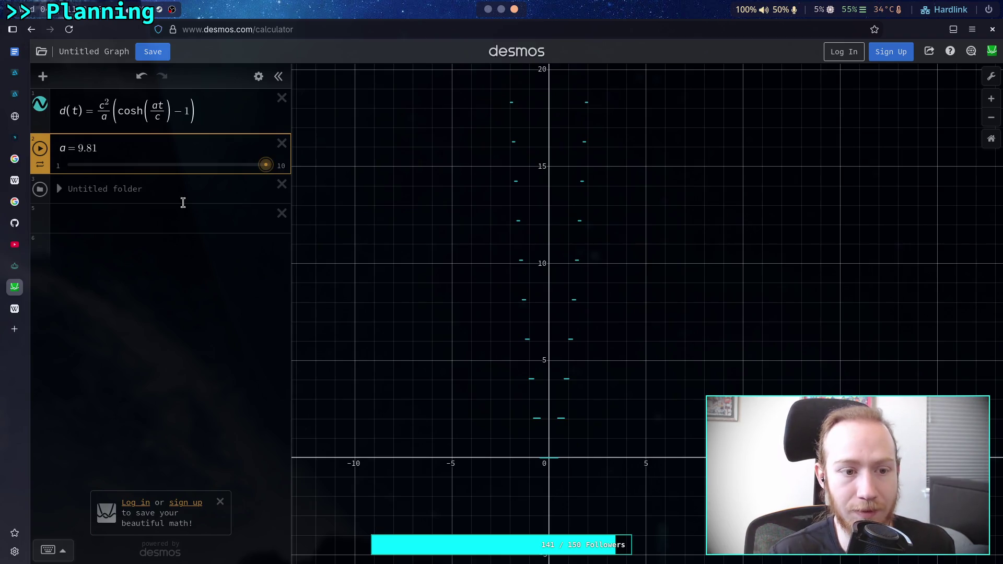
pyautogui.moveTo(190, 111); pyautogui.dragTo(173, 112)
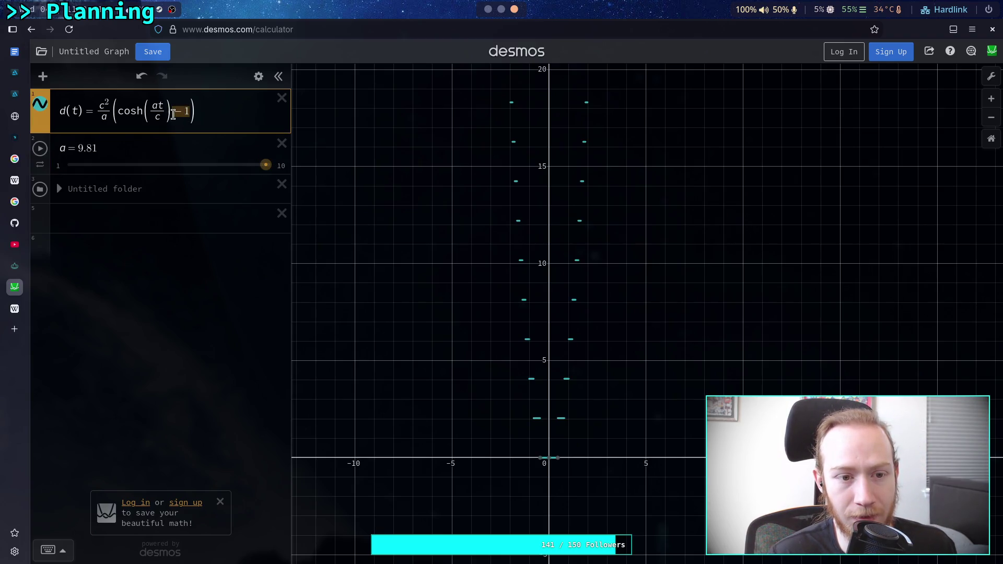
pyautogui.moveTo(17, 320)
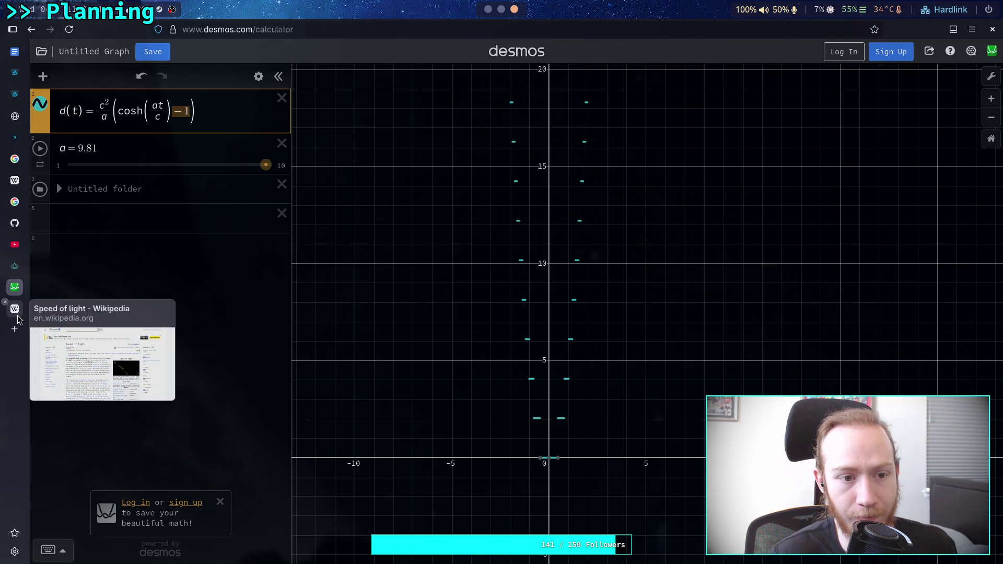
pyautogui.click(120, 249)
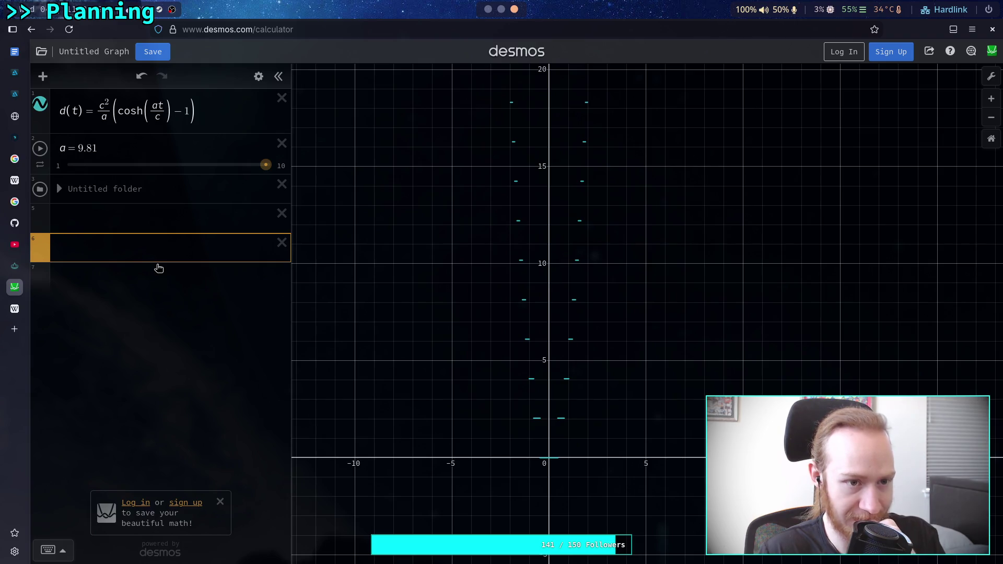
# - Re-read the Physics answer and Speed of light article, then check c's value
pyautogui.click(21, 303)
pyautogui.click(14, 266)
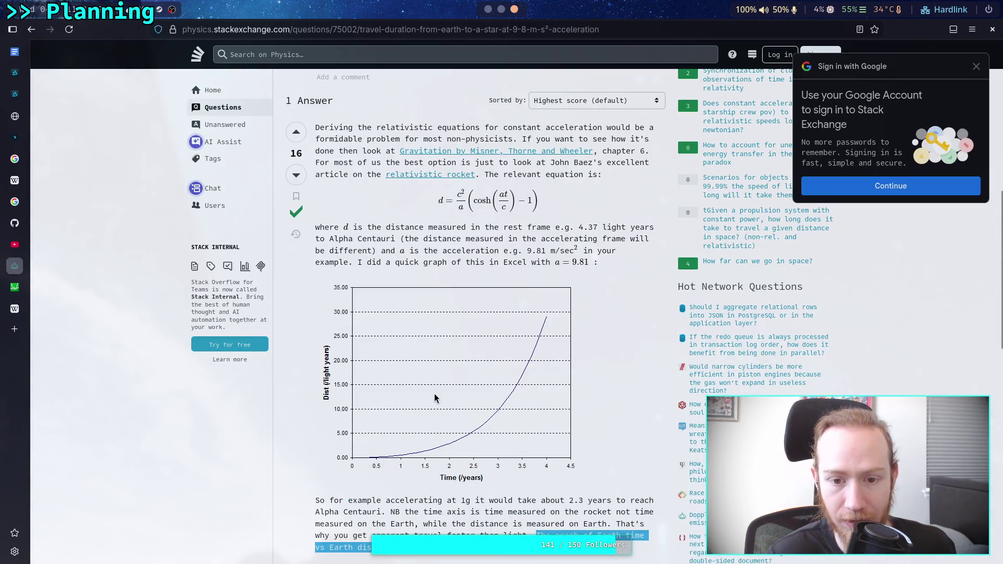
pyautogui.scroll(-2, 535, 409)
pyautogui.click(268, 400)
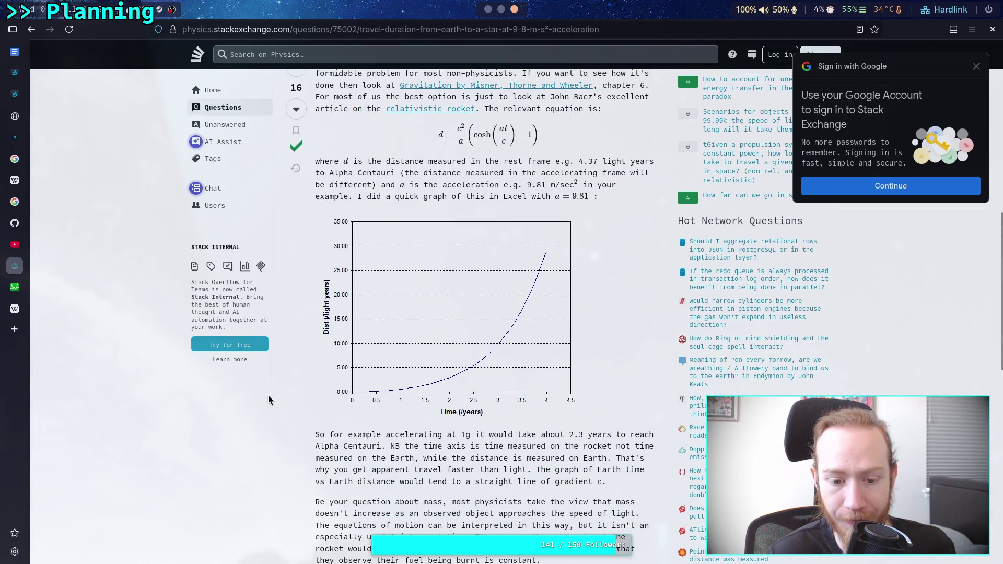
pyautogui.click(15, 309)
pyautogui.click(15, 287)
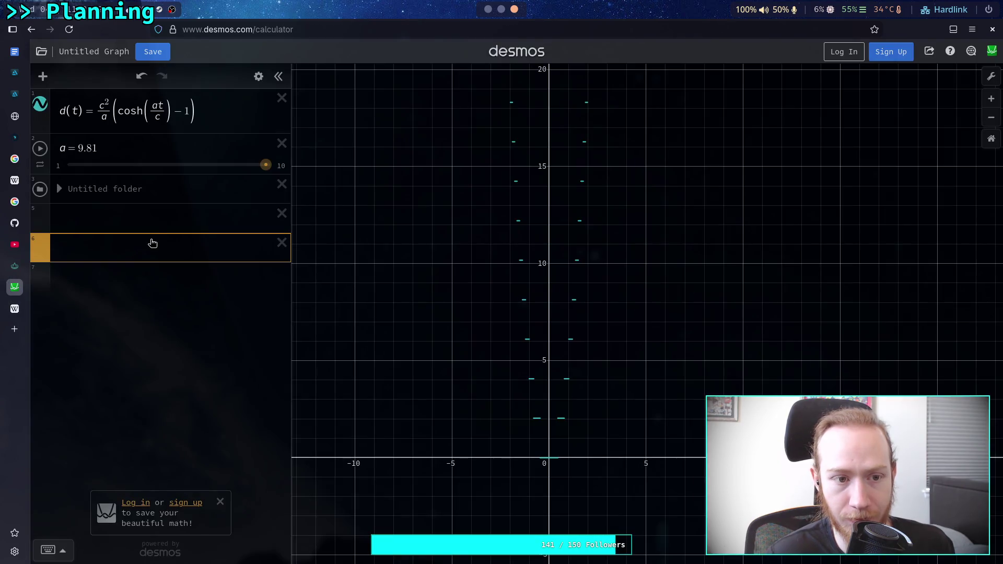
pyautogui.click(60, 189)
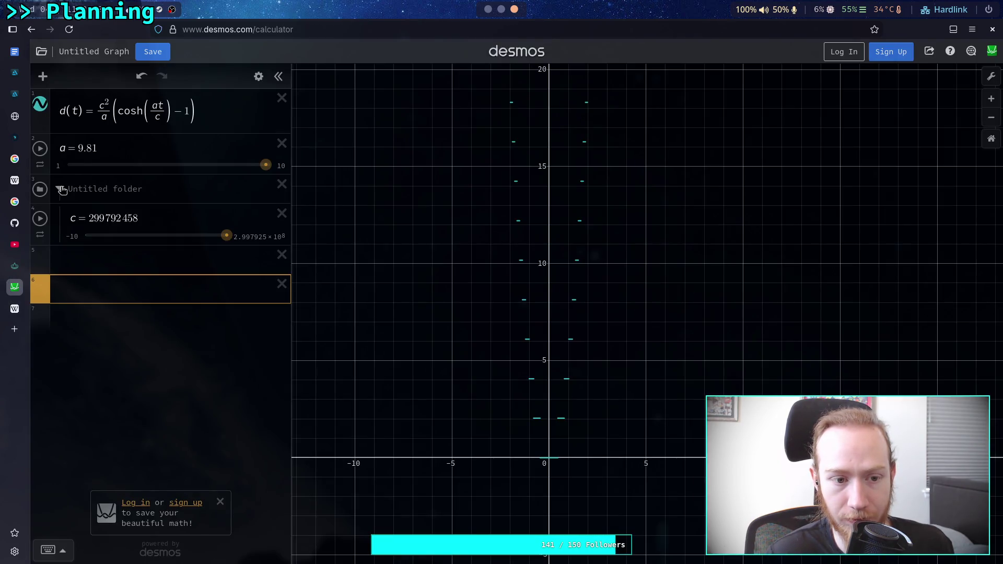
pyautogui.click(60, 188)
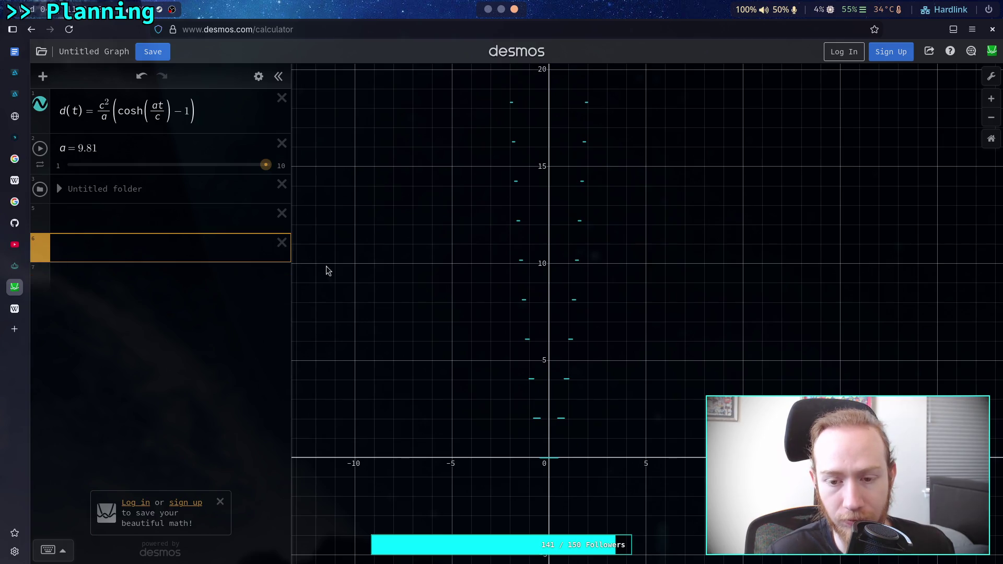
# - Pan up to larger distances and trace points along the d(t) curve
pyautogui.scroll(1, 643, 355)
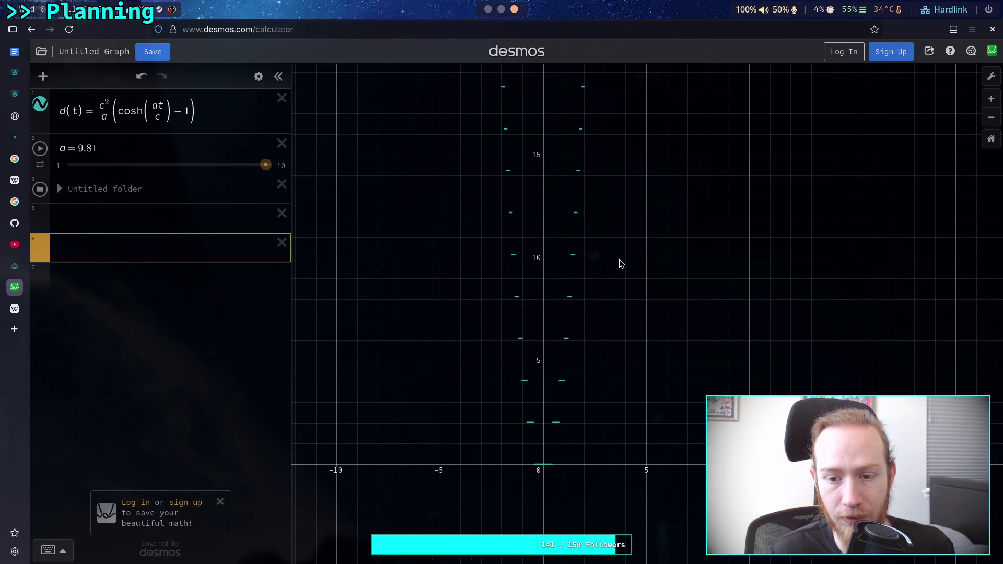
pyautogui.moveTo(641, 236); pyautogui.dragTo(620, 313)
pyautogui.press('Up')
pyautogui.press('Up')
pyautogui.press('Up')
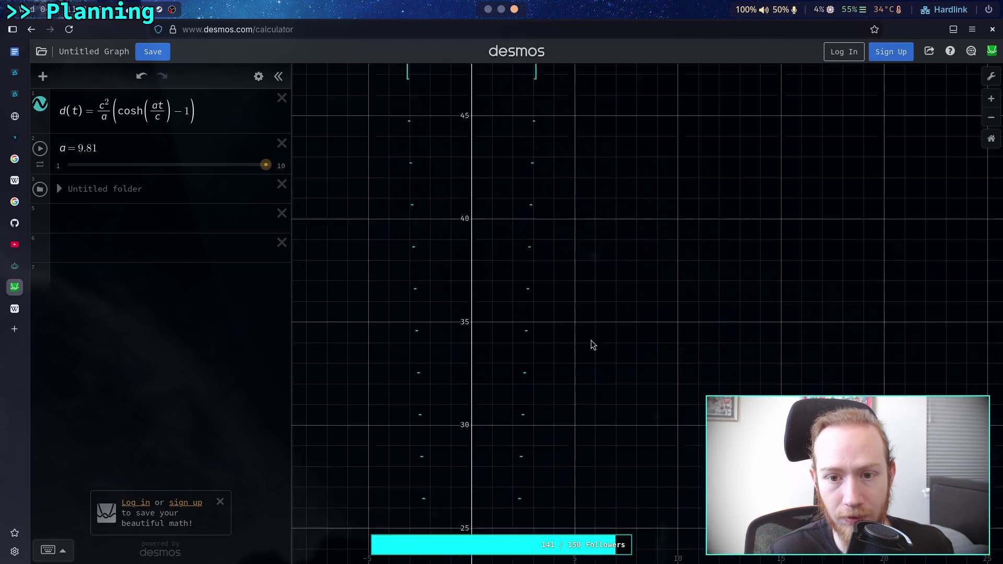
pyautogui.press('Up')
pyautogui.press('Up')
pyautogui.press('Up')
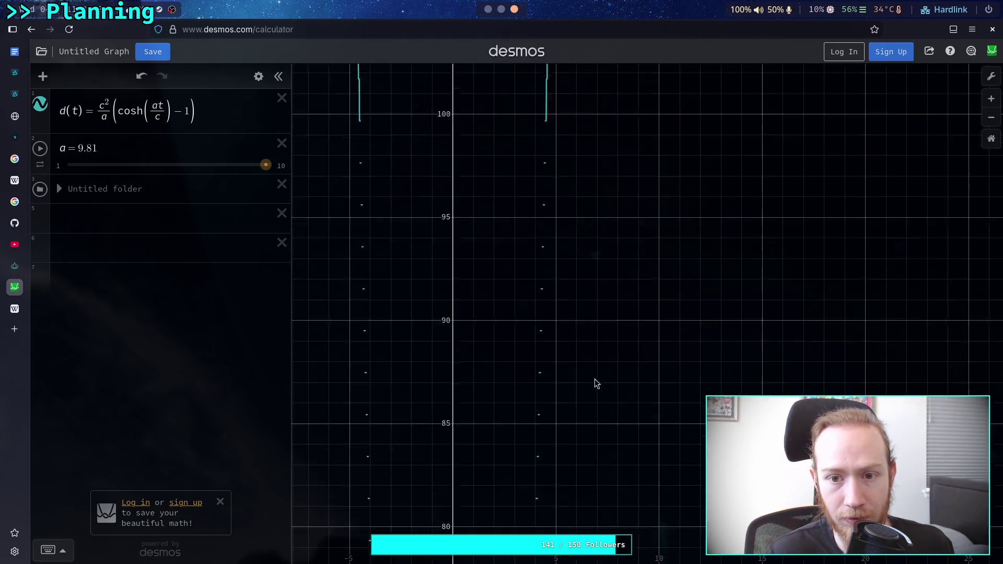
pyautogui.press('Up')
pyautogui.press('Up')
pyautogui.press('Up')
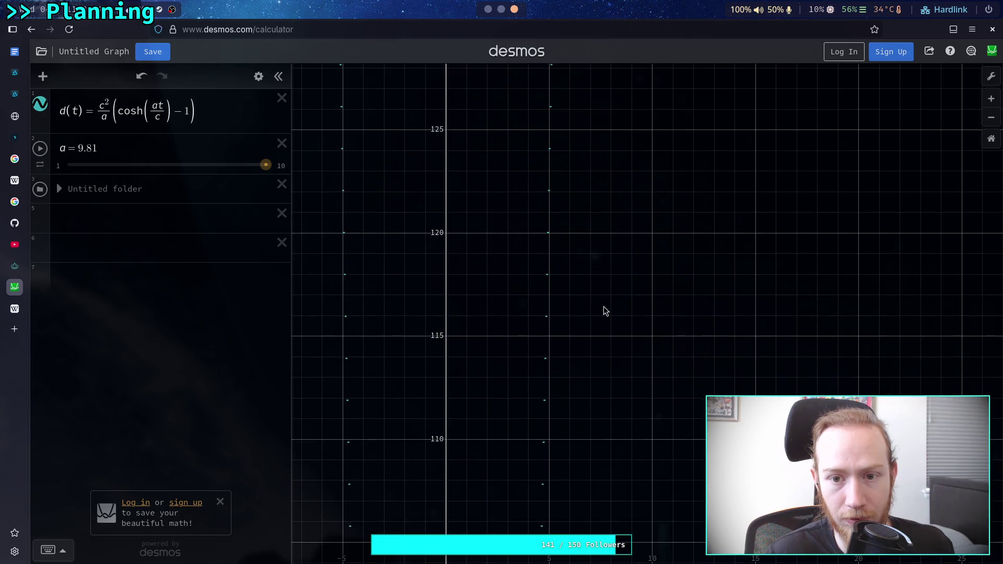
pyautogui.press('Up')
pyautogui.press('Up')
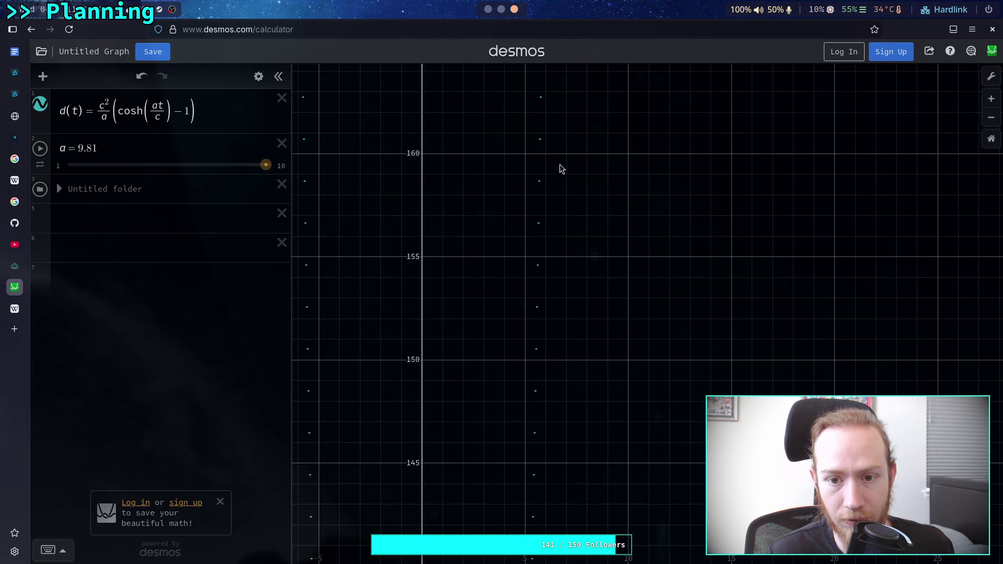
pyautogui.click(541, 142)
pyautogui.press('Left')
pyautogui.press('Left')
pyautogui.press('Right')
pyautogui.press('Right')
# - Pan back down to the origin, zoom in, and trace d(t) near zero
pyautogui.press('Left')
pyautogui.press('Escape')
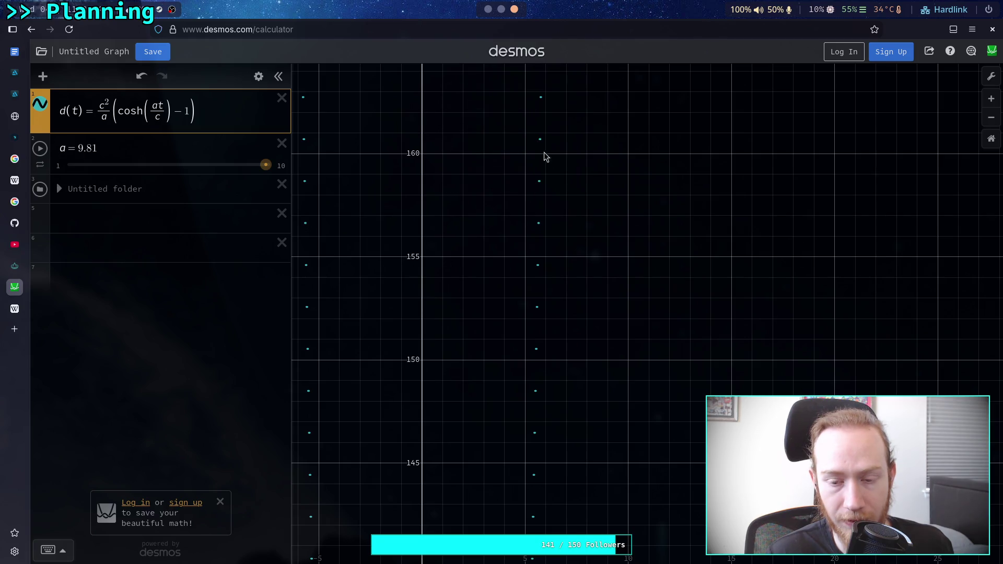
pyautogui.press('Down')
pyautogui.press('Down')
pyautogui.press('Down')
pyautogui.press('Down')
pyautogui.press('Down')
pyautogui.press('Down')
pyautogui.press('Left')
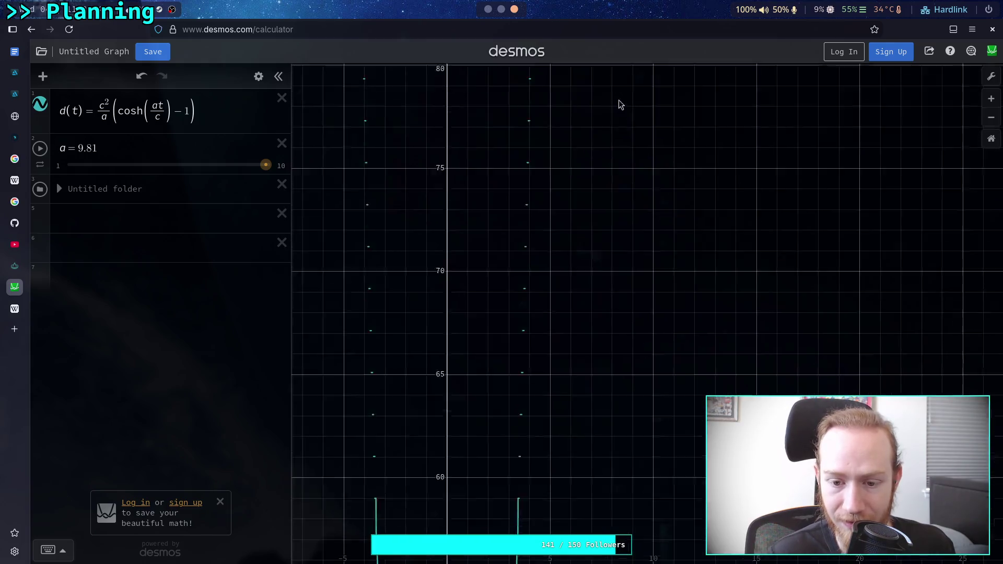
pyautogui.press('Down')
pyautogui.press('Down')
pyautogui.press('Down')
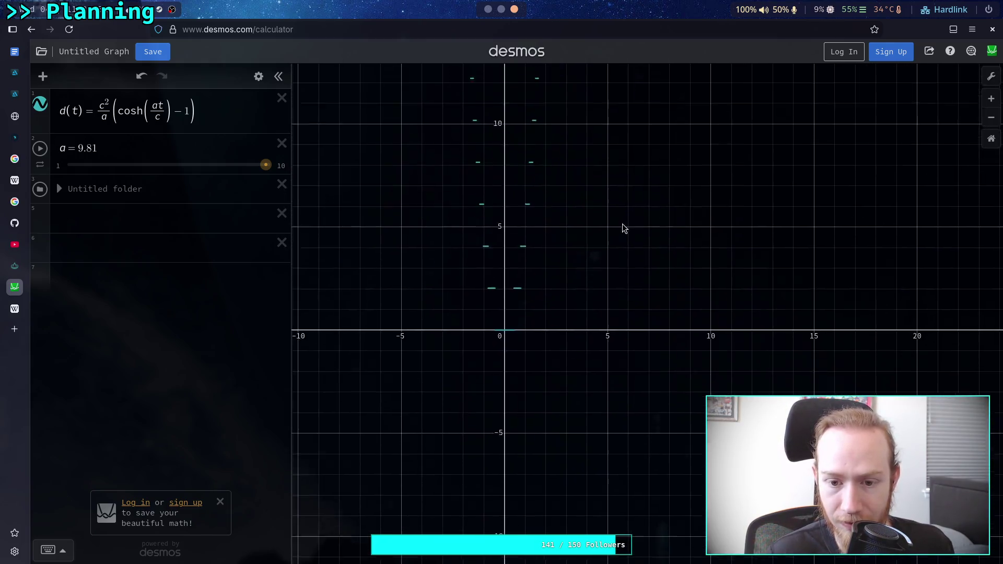
pyautogui.scroll(5, 544, 404)
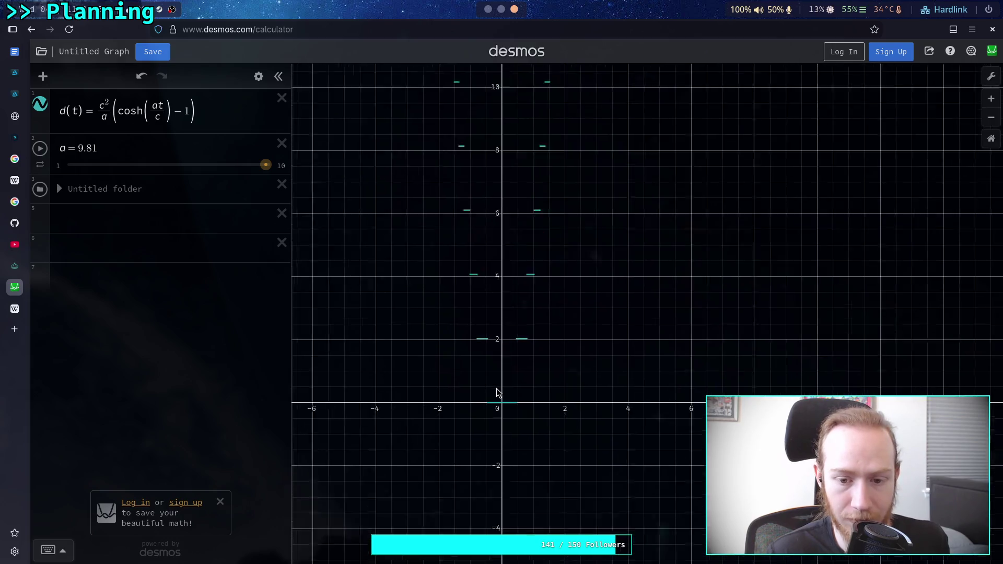
pyautogui.scroll(5, 518, 354)
pyautogui.moveTo(495, 531); pyautogui.dragTo(529, 532)
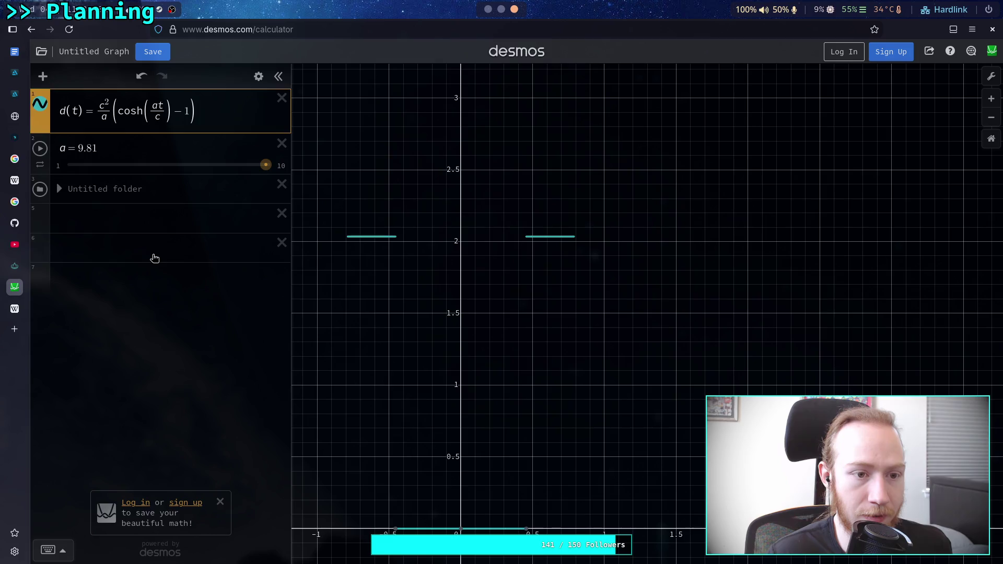
# - In empty row 6, enter the expression cosh(ax/c)·c²/a
pyautogui.click(155, 258)
pyautogui.write('cos')
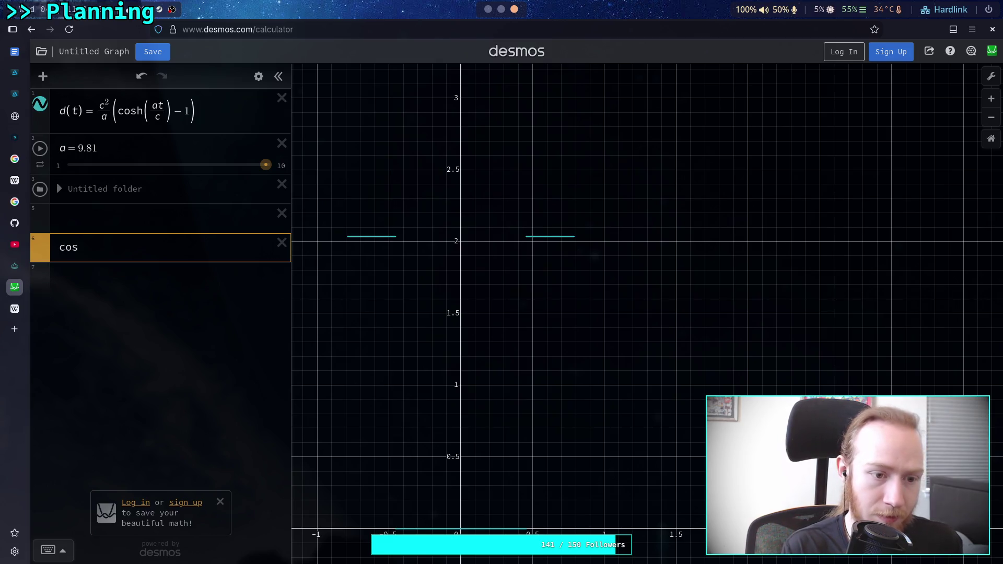
pyautogui.write('h(')
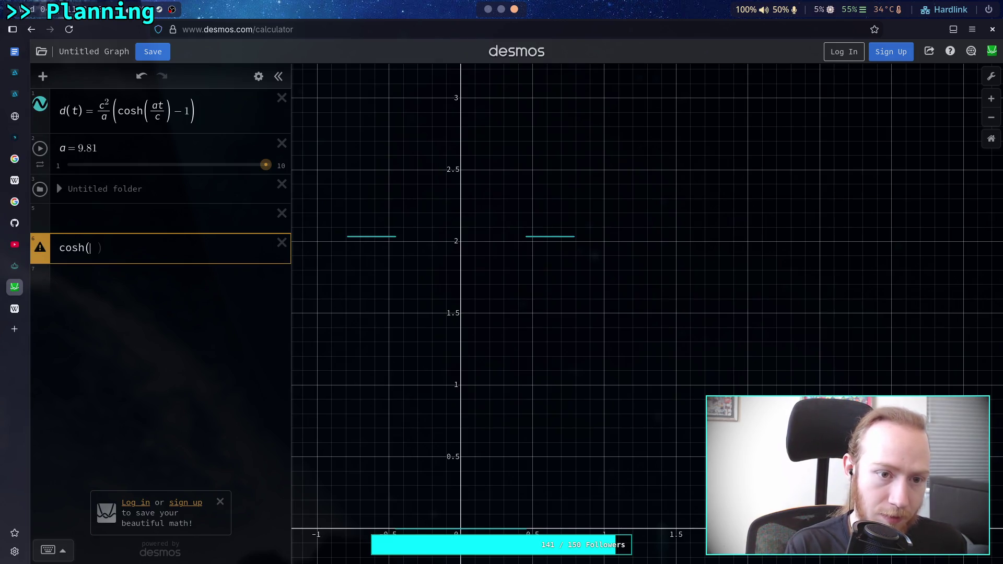
pyautogui.write('a')
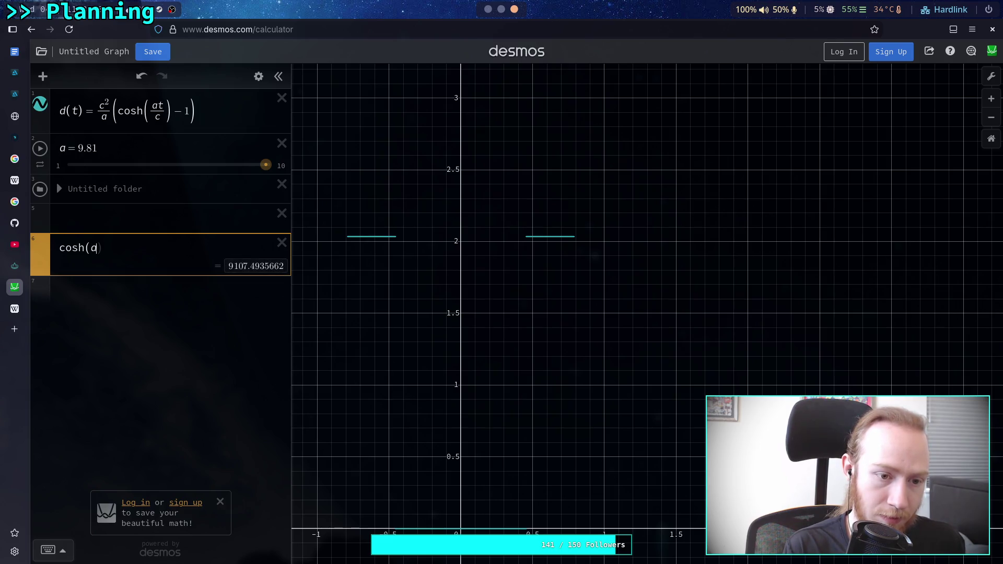
pyautogui.write('x')
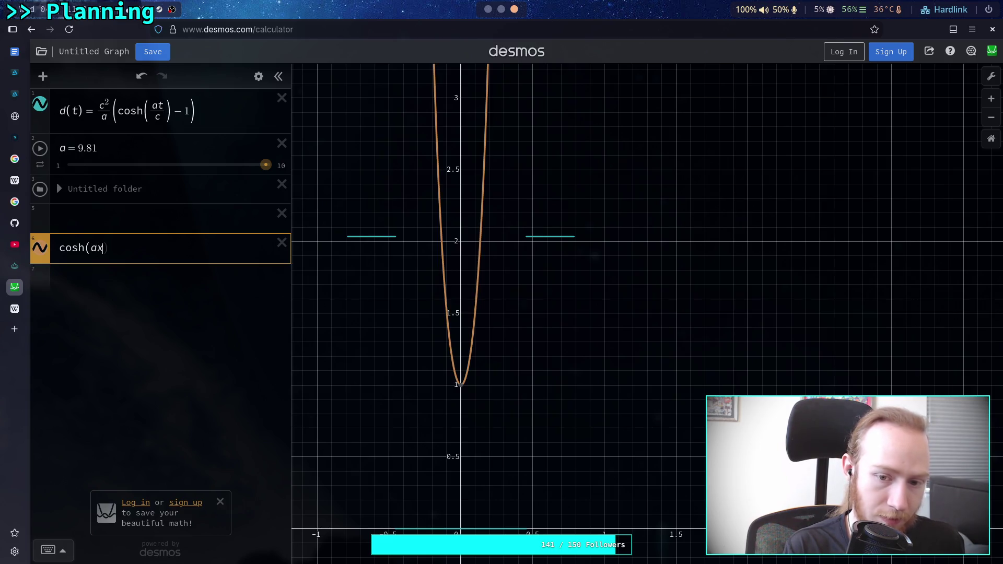
pyautogui.write('/c')
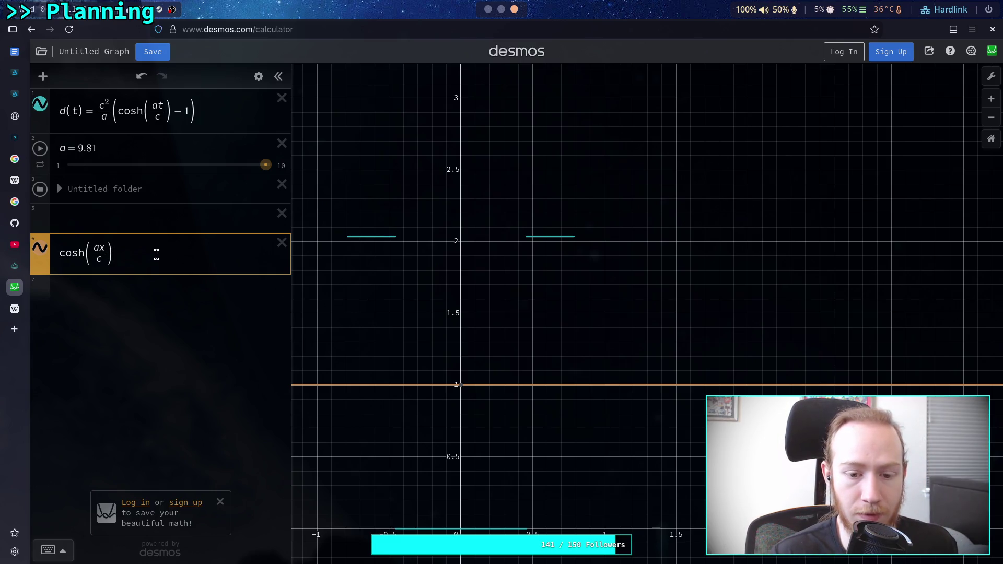
pyautogui.press('Home')
pyautogui.press('End')
pyautogui.write('c*')
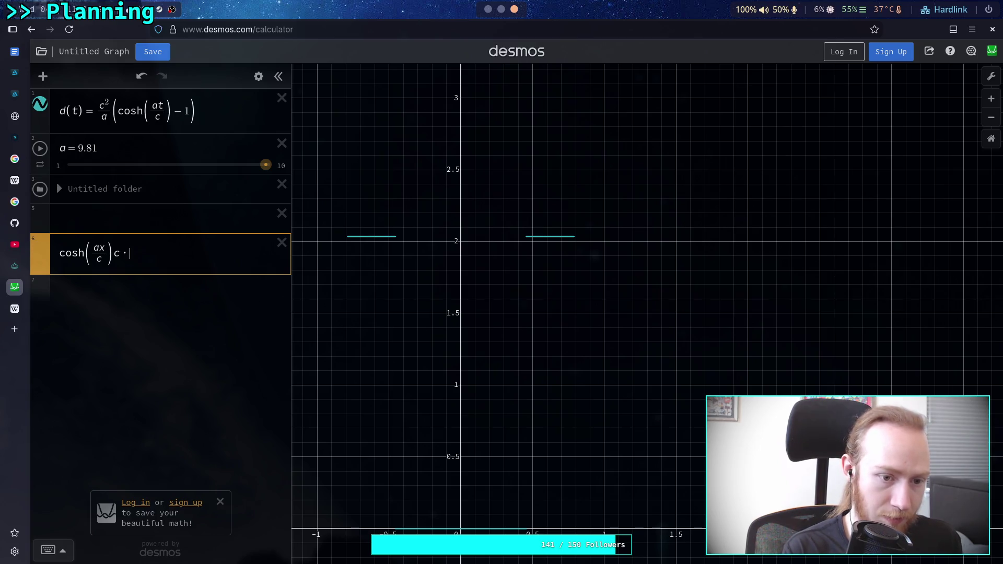
pyautogui.write('^2')
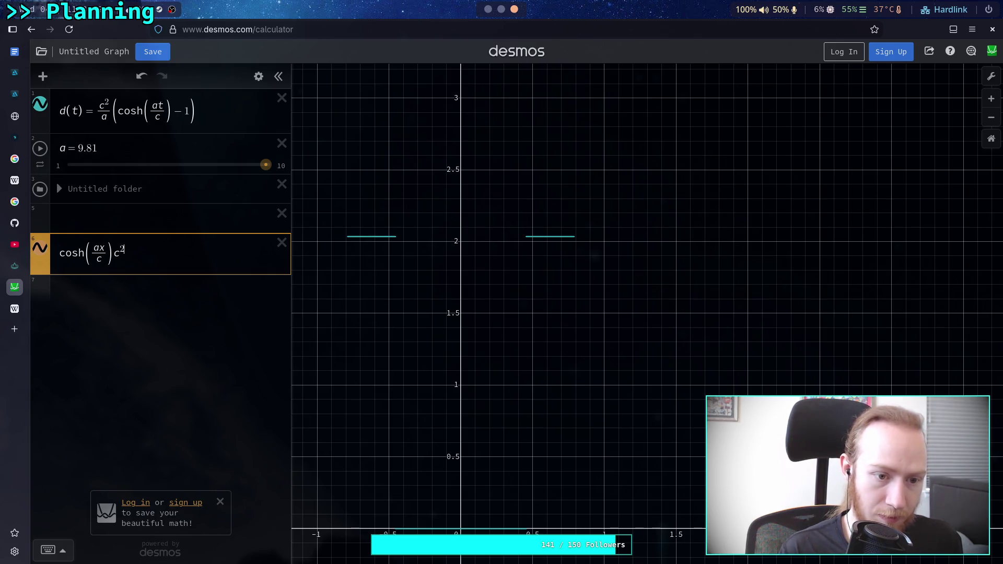
pyautogui.hotkey('shift', 'Left')
pyautogui.hotkey('shift', 'Left')
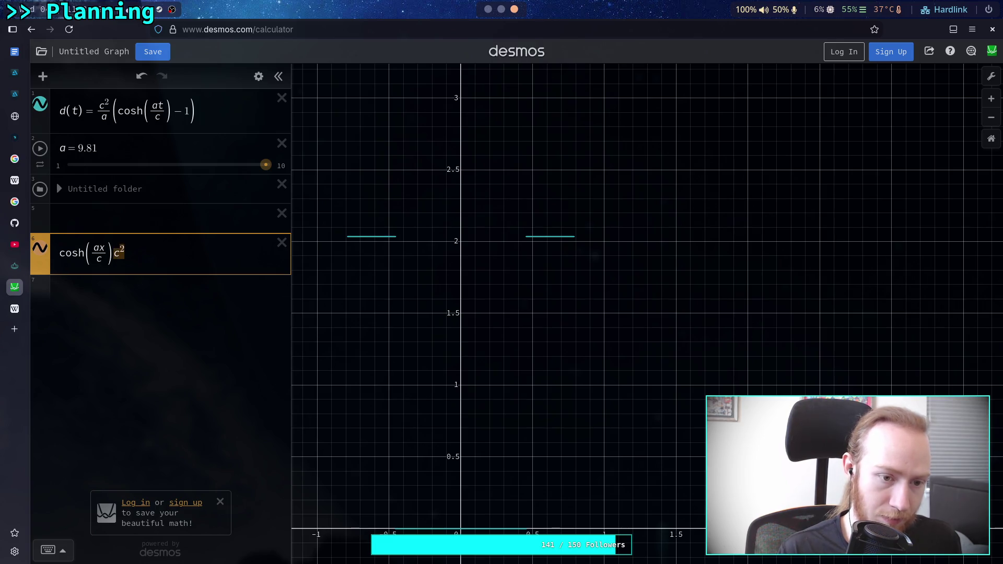
pyautogui.write('/a')
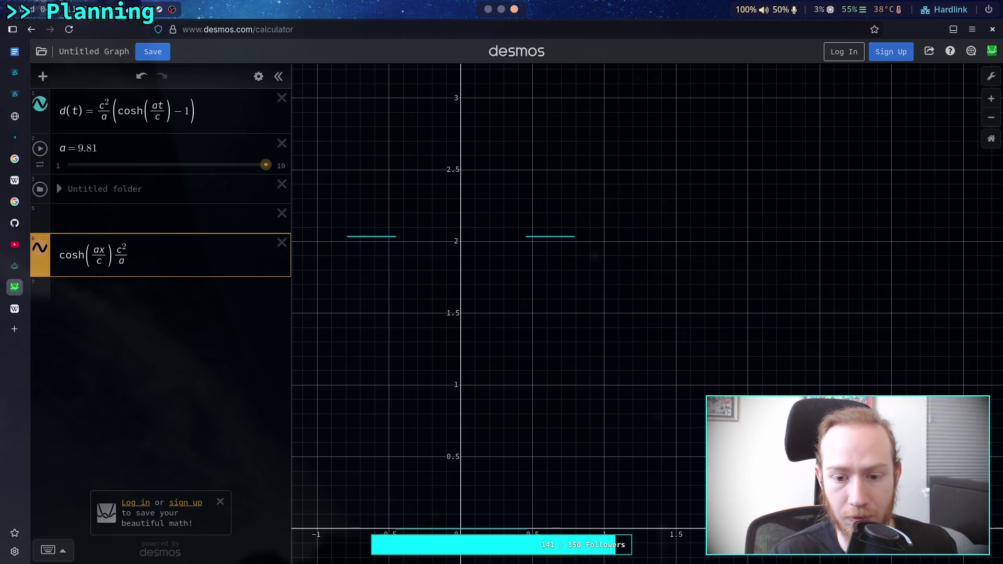
pyautogui.scroll(-2, 533, 426)
pyautogui.scroll(-2, 481, 358)
pyautogui.scroll(-5, 482, 359)
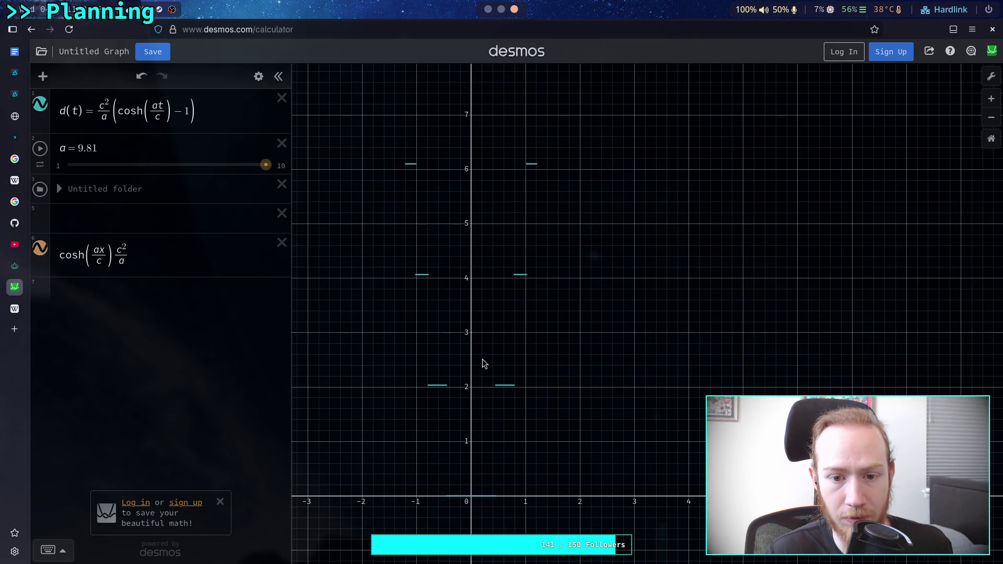
pyautogui.scroll(-2, 490, 351)
pyautogui.scroll(1, 490, 350)
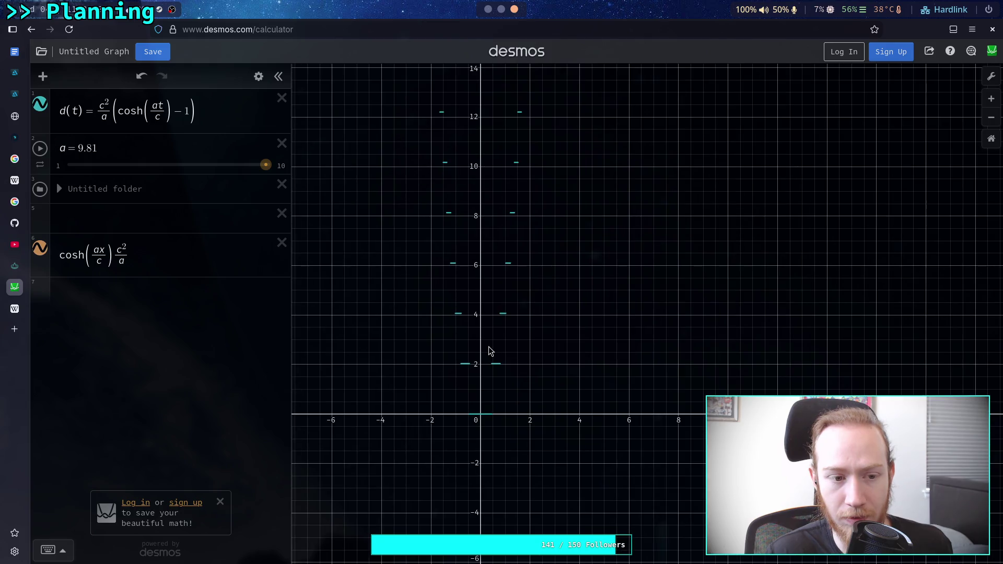
# - Hide the d(t) curve and name the new expression f(x)
pyautogui.click(40, 104)
pyautogui.click(41, 250)
pyautogui.click(43, 253)
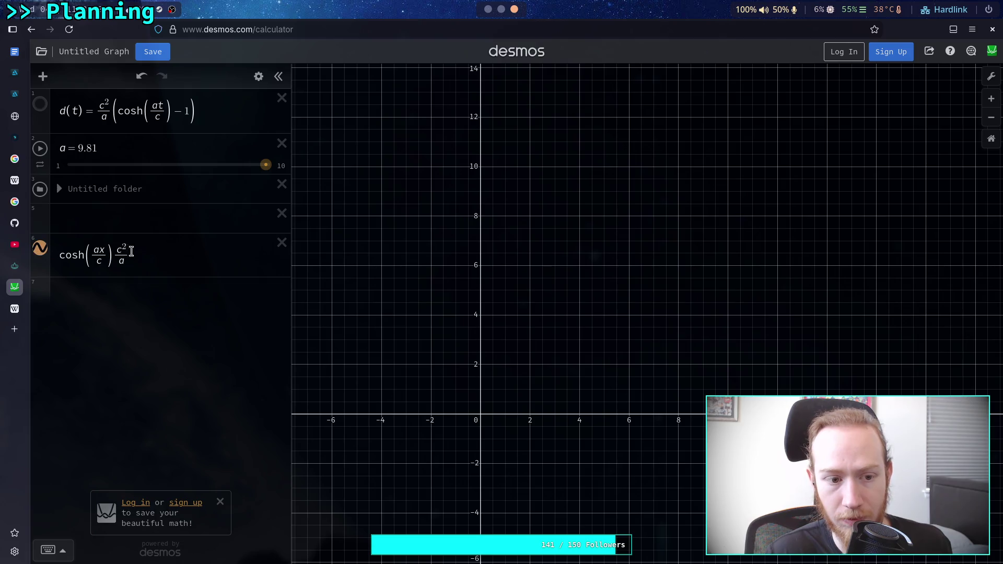
pyautogui.click(112, 256)
pyautogui.write('f(x) ')
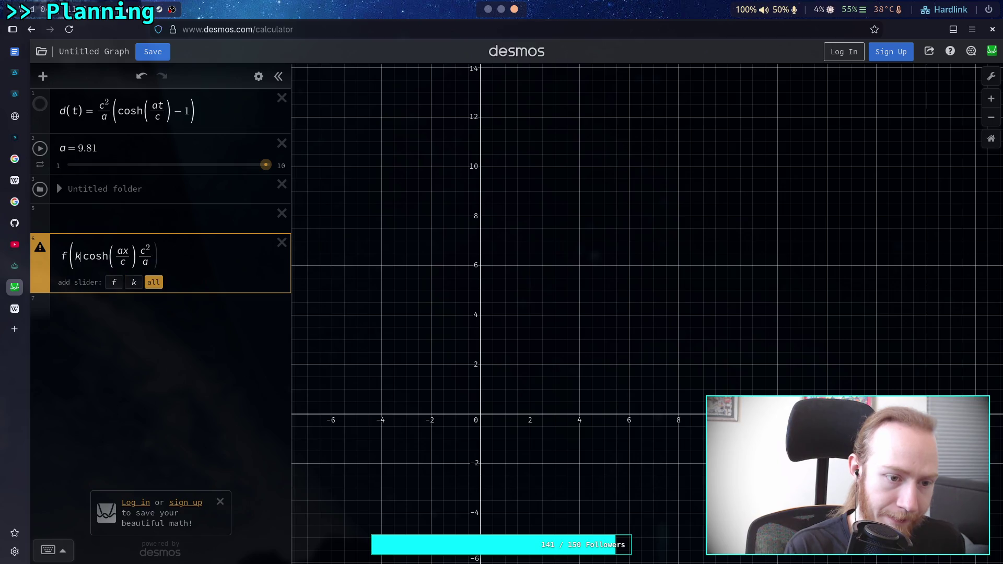
pyautogui.write('=')
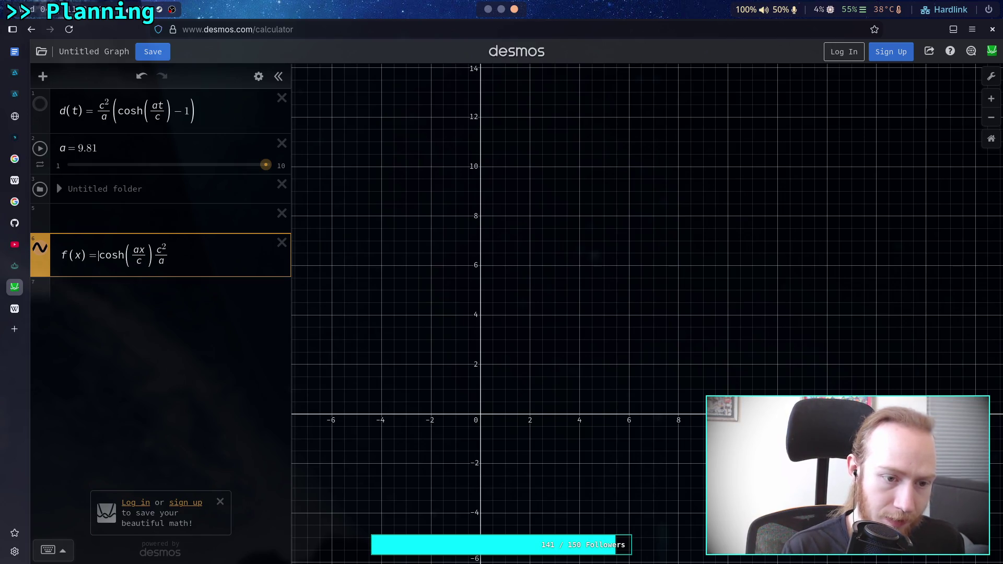
# - Add a row evaluating f(1), which returns 9.1616226171×10^15
pyautogui.click(146, 304)
pyautogui.write('g')
pyautogui.press('BackSpace')
pyautogui.write('f(1)')
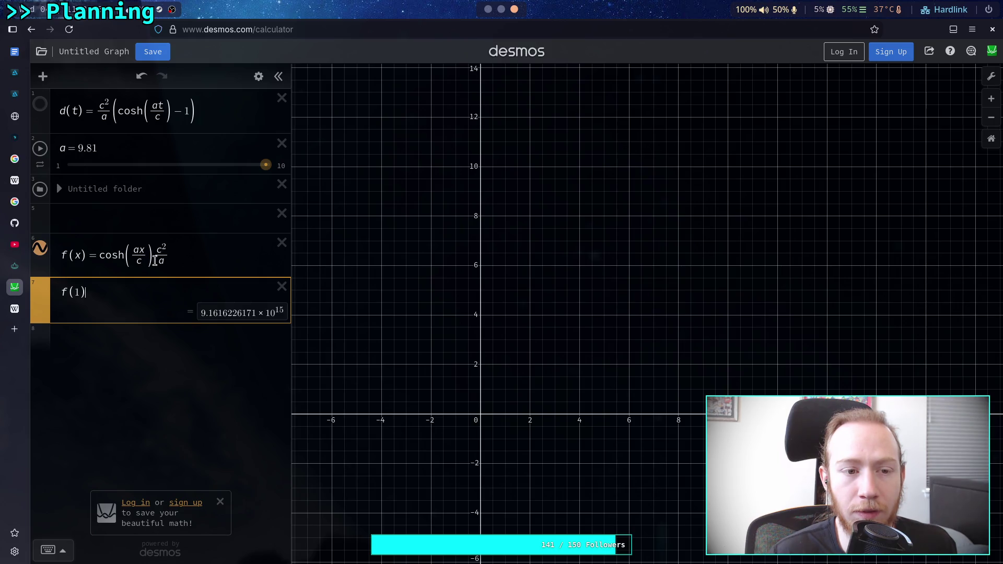
pyautogui.click(99, 255)
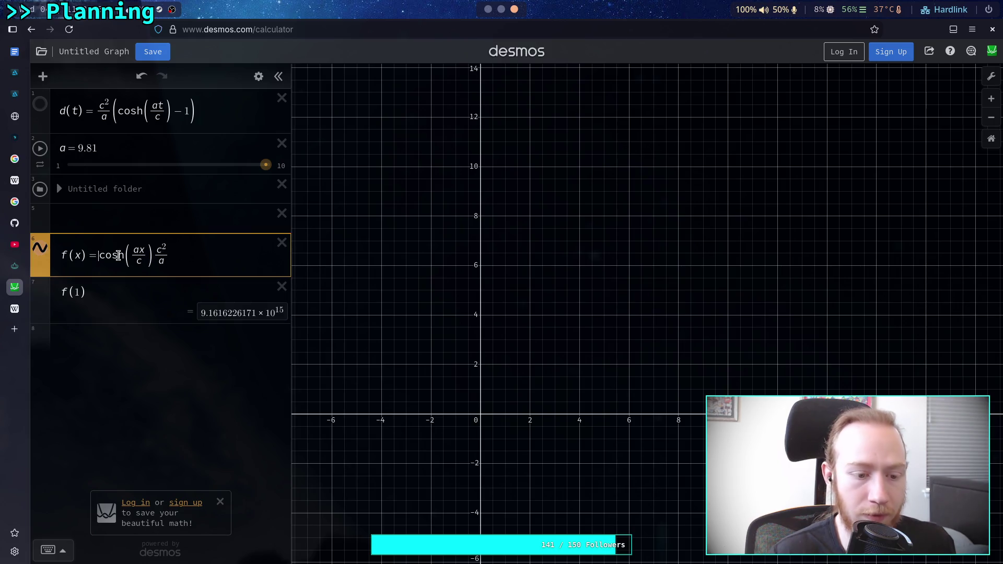
# - Change f(x) to (cosh(ax/c) − 1)·c²/a, giving f(1) = 4.06857774897 and f(2) = 20.3428887448
pyautogui.write('(')
pyautogui.click(160, 256)
pyautogui.write('-1)')
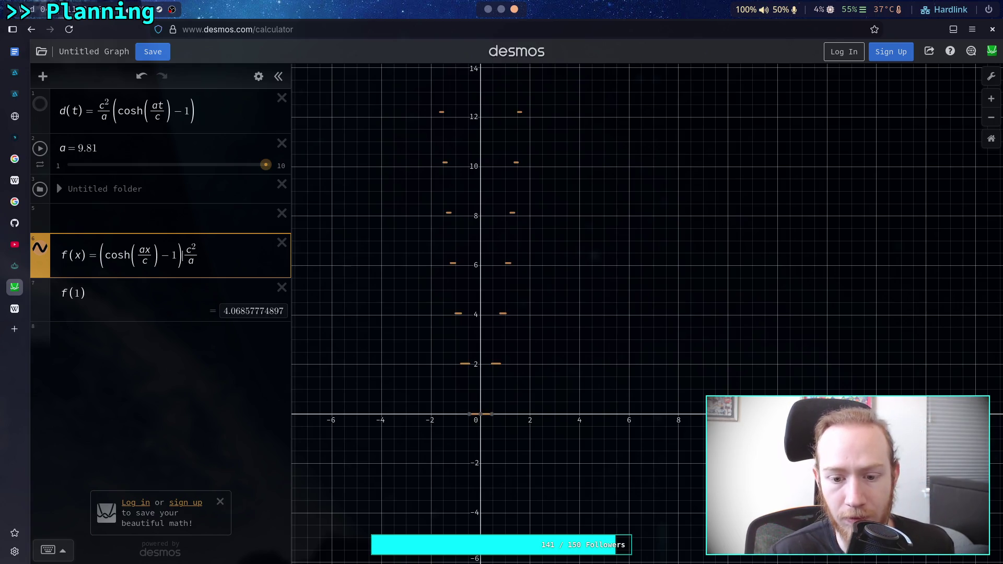
pyautogui.click(79, 294)
pyautogui.write('2')
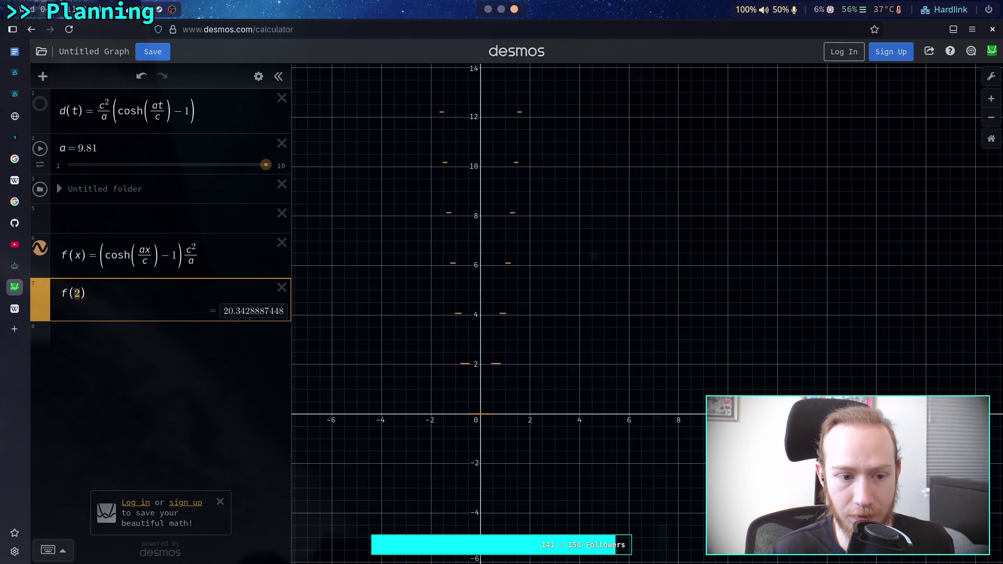
pyautogui.write('1')
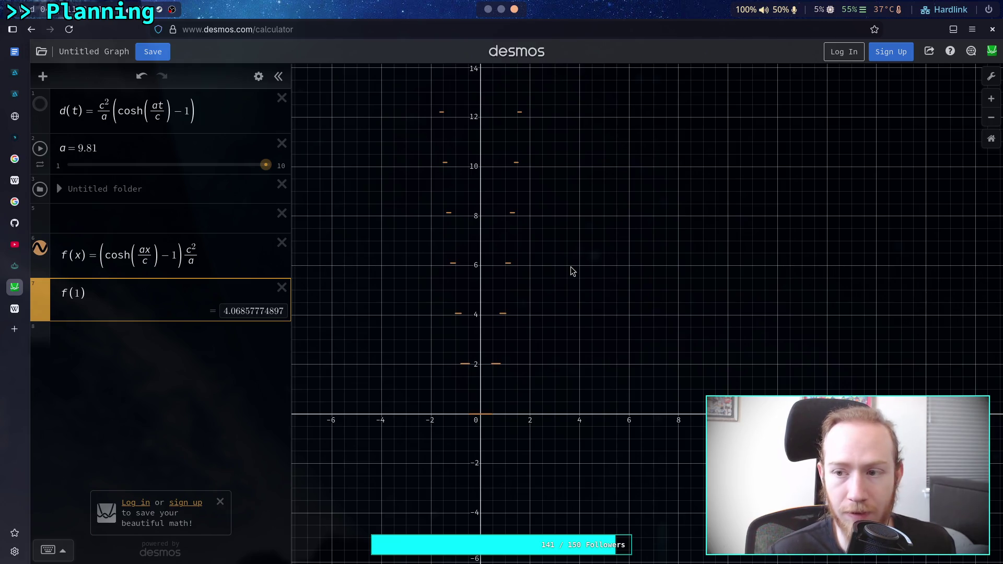
pyautogui.click(992, 77)
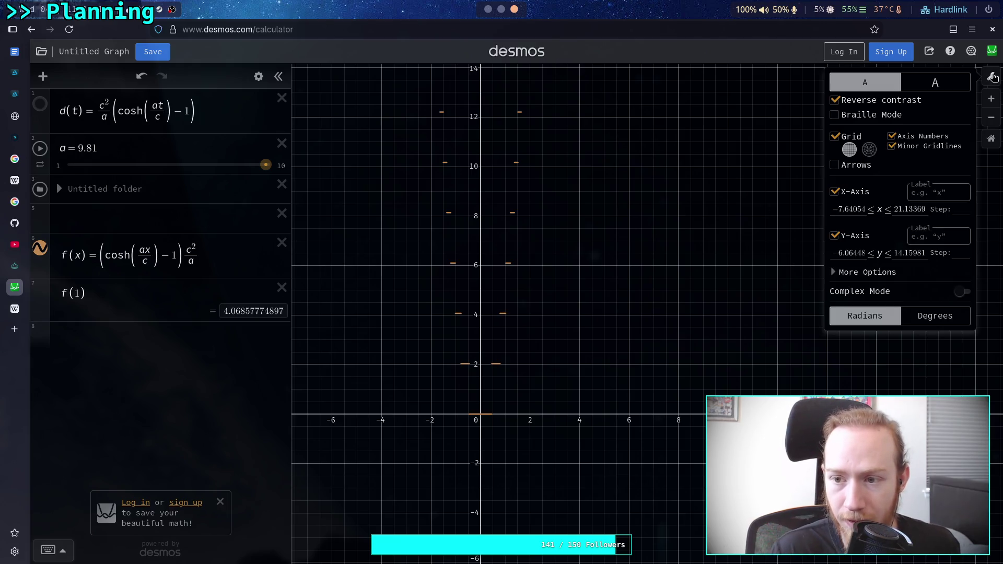
# - Toggle Complex Mode in Graph Settings, leave it off, and close the settings
pyautogui.click(867, 272)
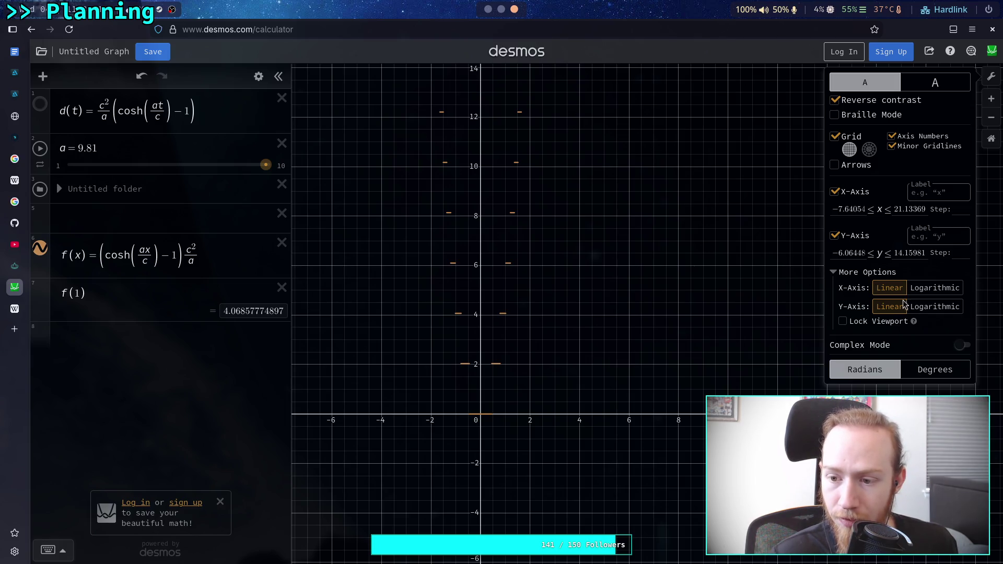
pyautogui.click(965, 347)
pyautogui.click(964, 346)
pyautogui.click(964, 345)
pyautogui.click(964, 346)
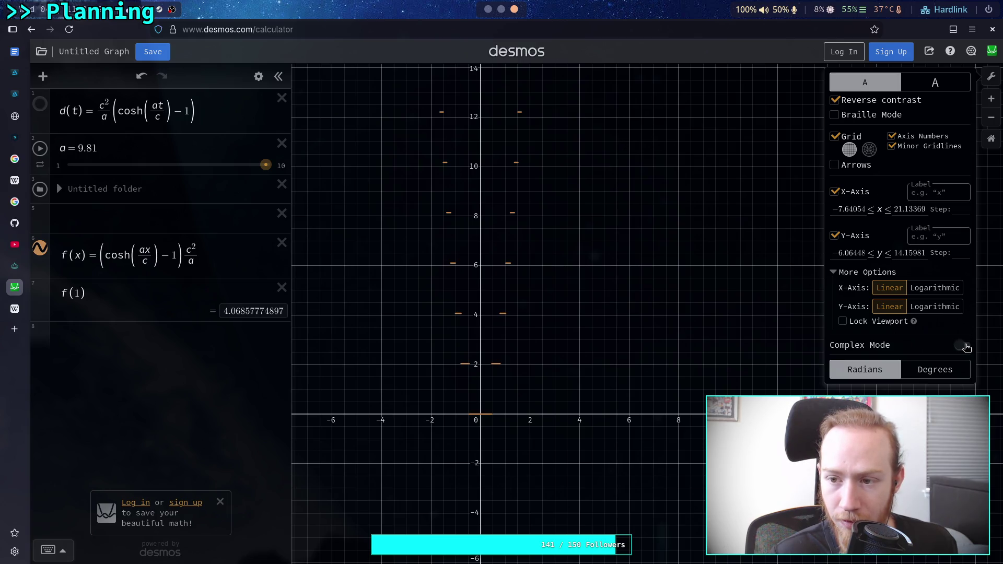
pyautogui.click(647, 267)
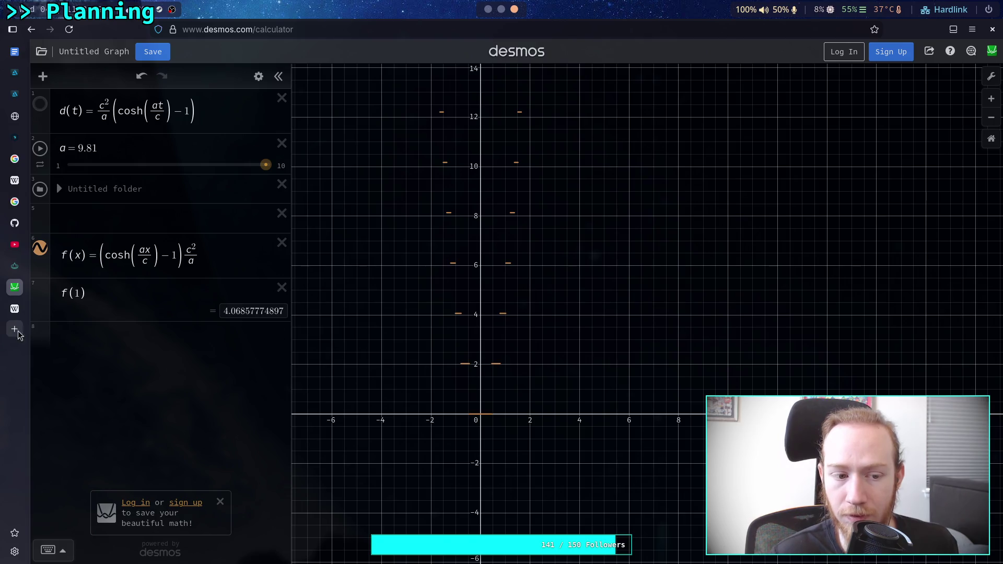
# - Change the evaluation to f(0.5), which gives about 2.034
pyautogui.click(82, 296)
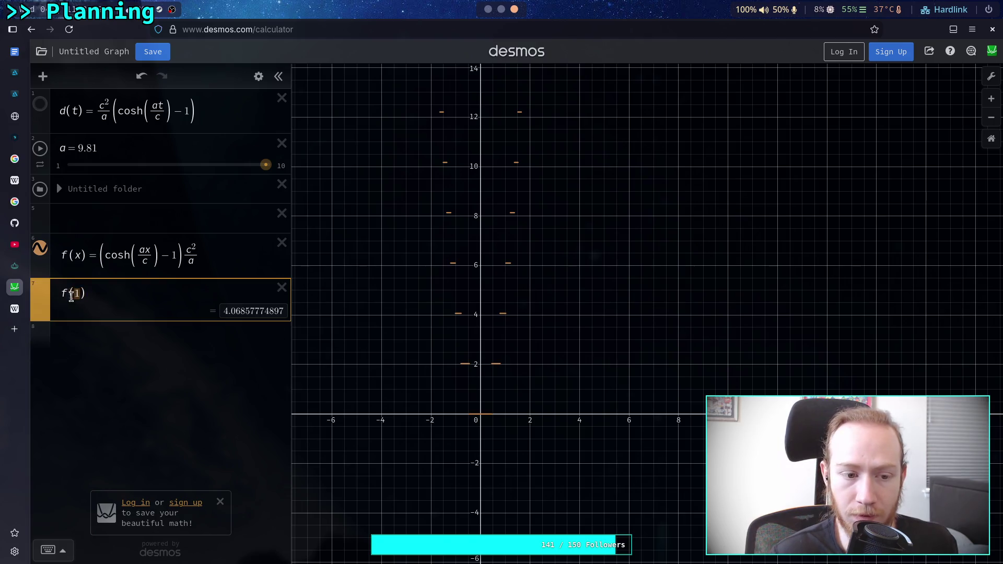
pyautogui.press('BackSpace')
pyautogui.write('0')
pyautogui.write('.1')
pyautogui.press('BackSpace')
pyautogui.write('5')
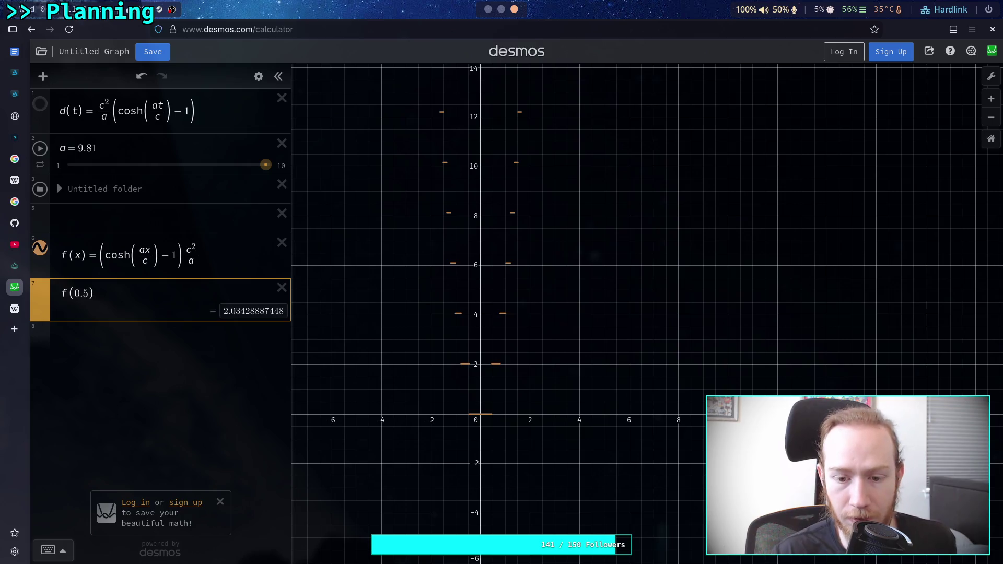
# - Delete the f(0.5) evaluation line, leaving only the definitions and slider
pyautogui.doubleClick(94, 294)
pyautogui.click(99, 293)
pyautogui.press('Left')
pyautogui.press('Left')
pyautogui.press('Left')
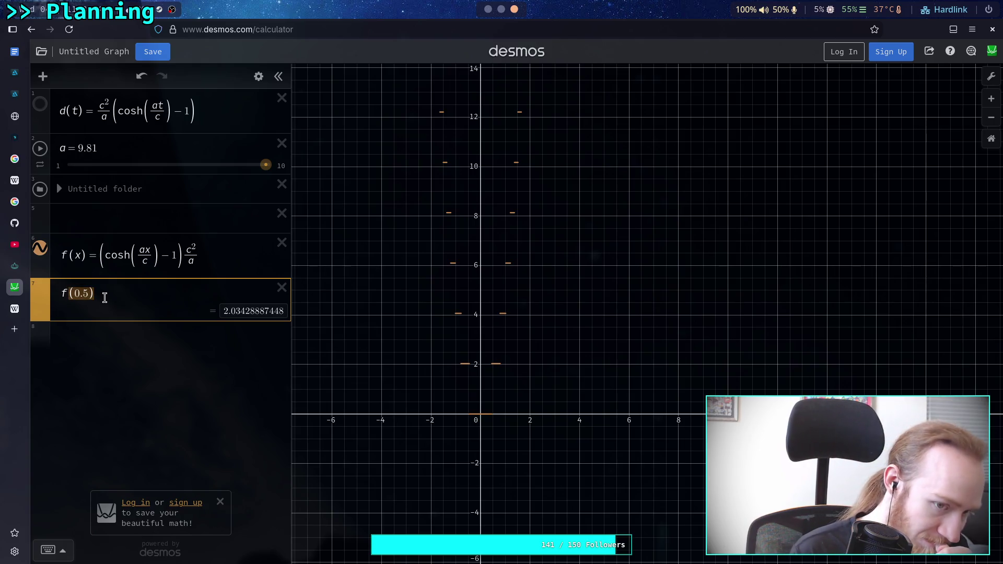
pyautogui.press('BackSpace')
pyautogui.press('BackSpace')
pyautogui.press('BackSpace')
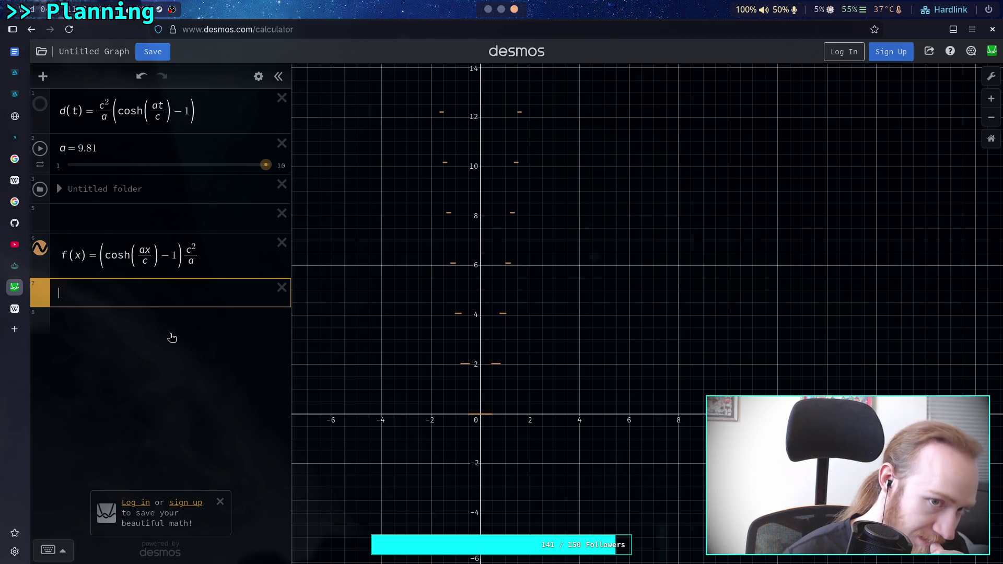
pyautogui.click(14, 329)
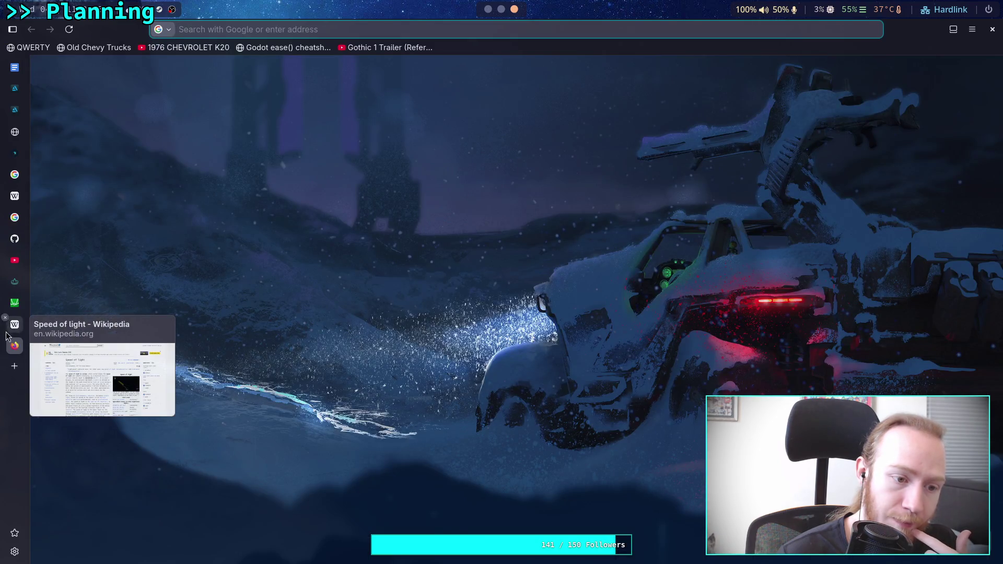
# - Close the current browser tab with Ctrl+W
pyautogui.hotkey('ctrl', 'w')
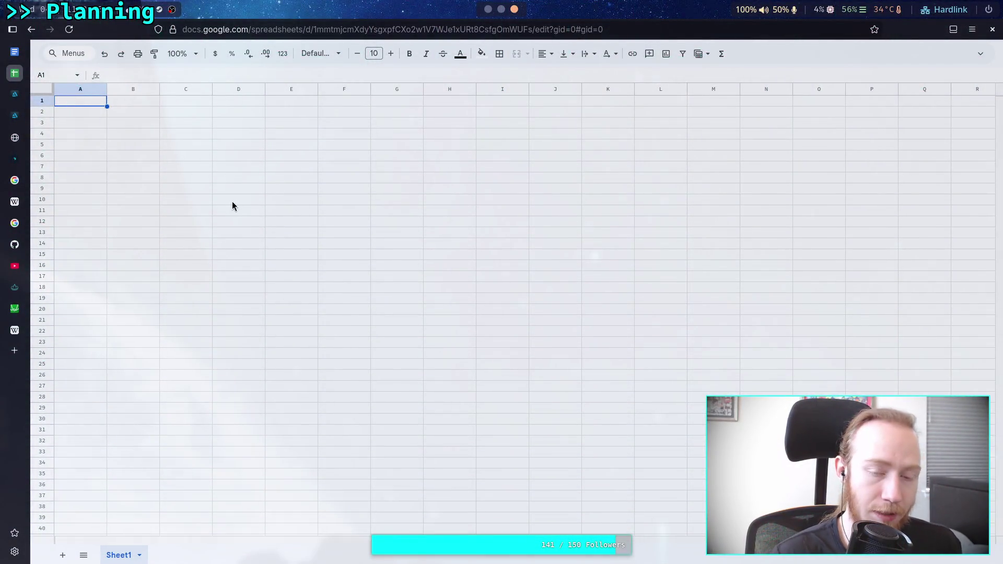
pyautogui.rightClick(170, 156)
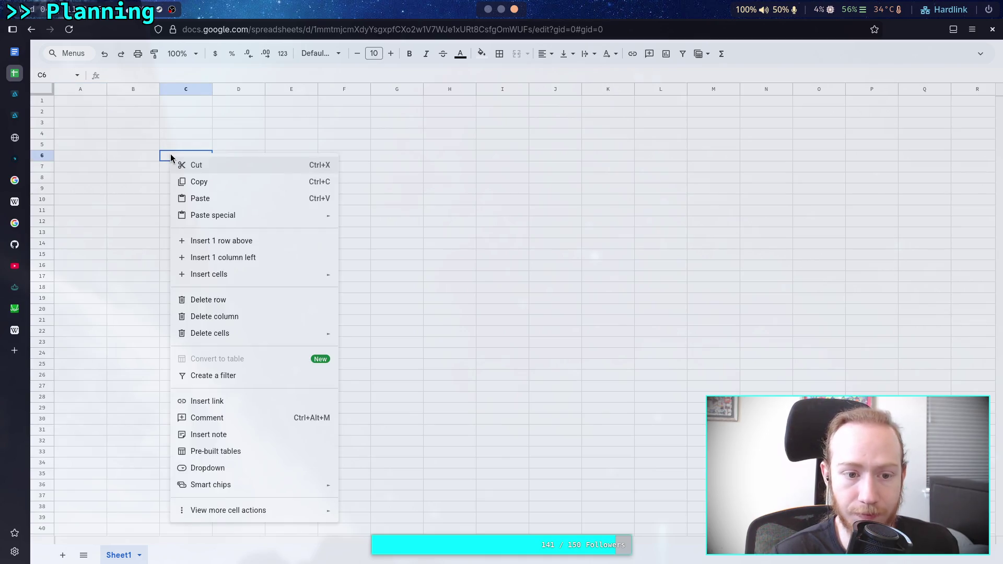
pyautogui.moveTo(308, 512)
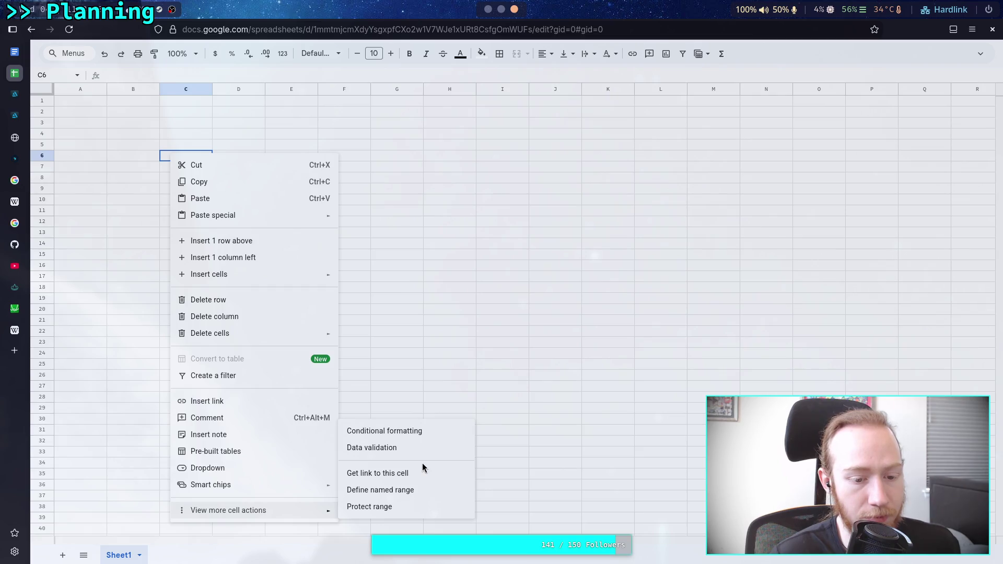
pyautogui.click(62, 556)
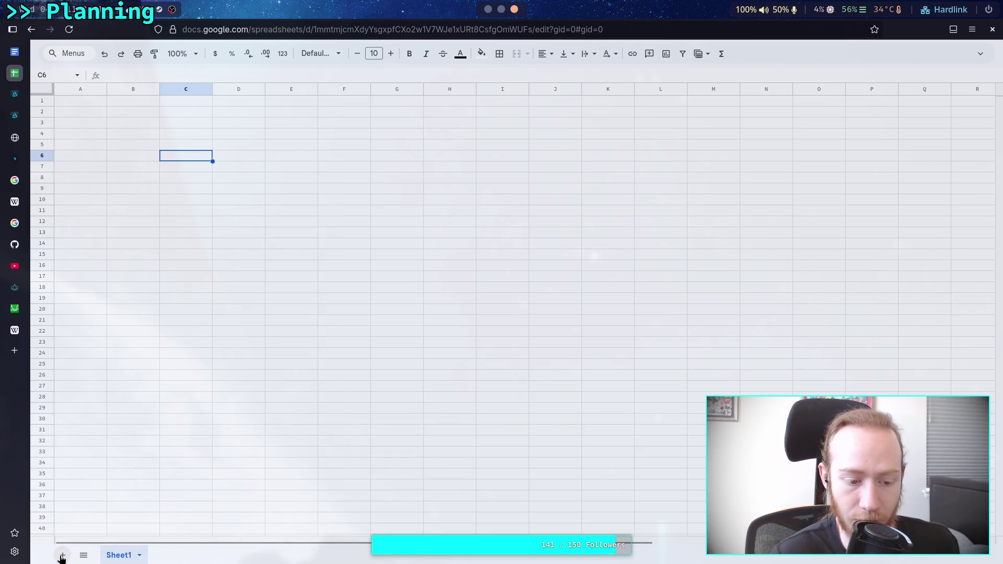
pyautogui.click(62, 556)
pyautogui.click(187, 555)
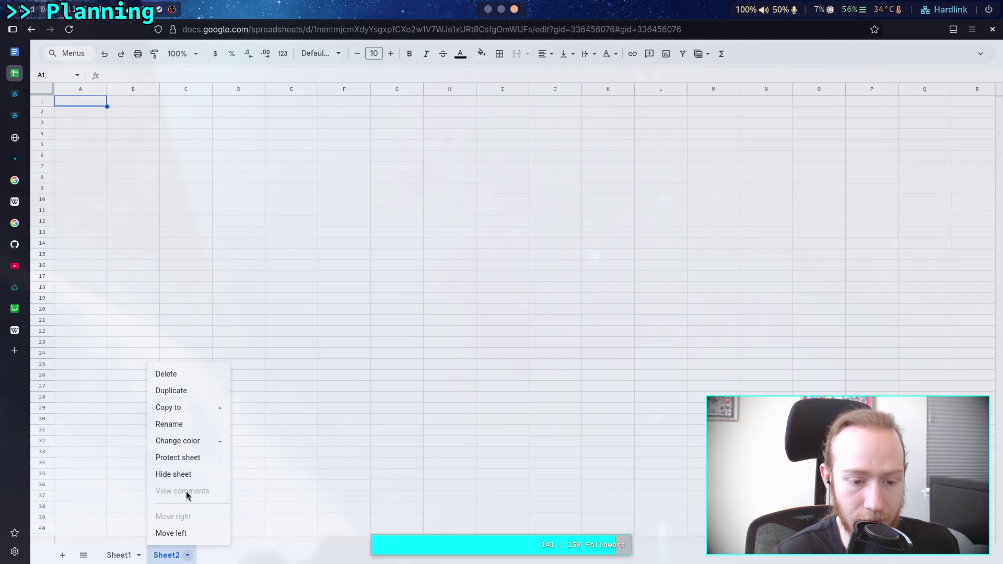
pyautogui.click(174, 381)
pyautogui.click(631, 324)
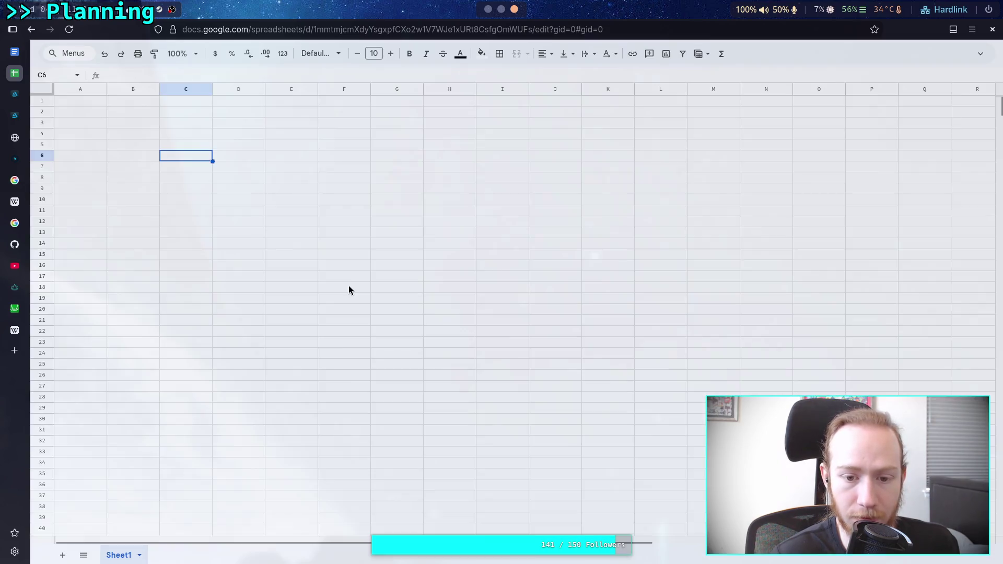
pyautogui.rightClick(246, 192)
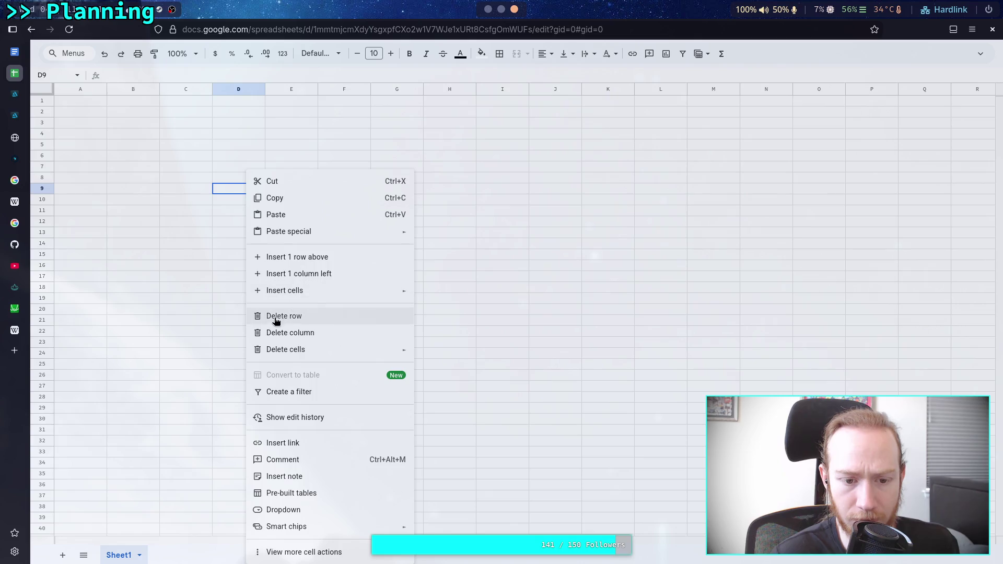
pyautogui.click(148, 296)
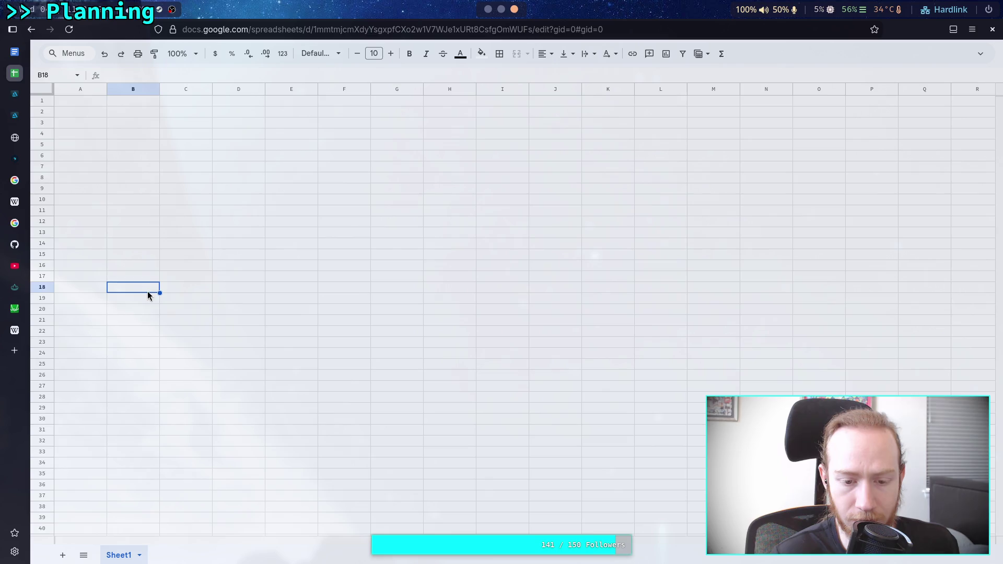
pyautogui.click(722, 56)
pyautogui.click(740, 49)
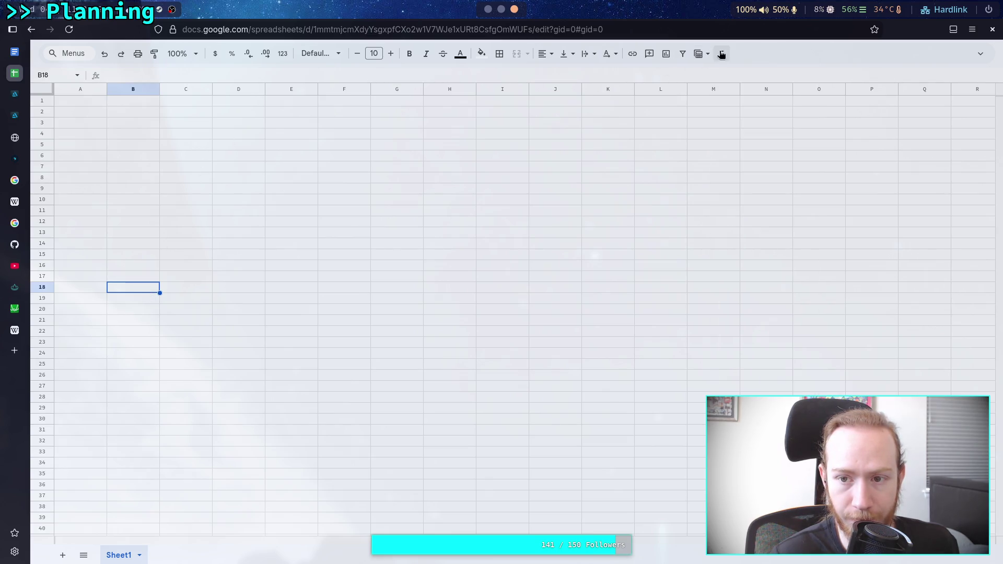
pyautogui.click(703, 55)
# - Insert an empty chart in Sheet1, move it slightly right, and make it a smooth line chart
pyautogui.click(703, 54)
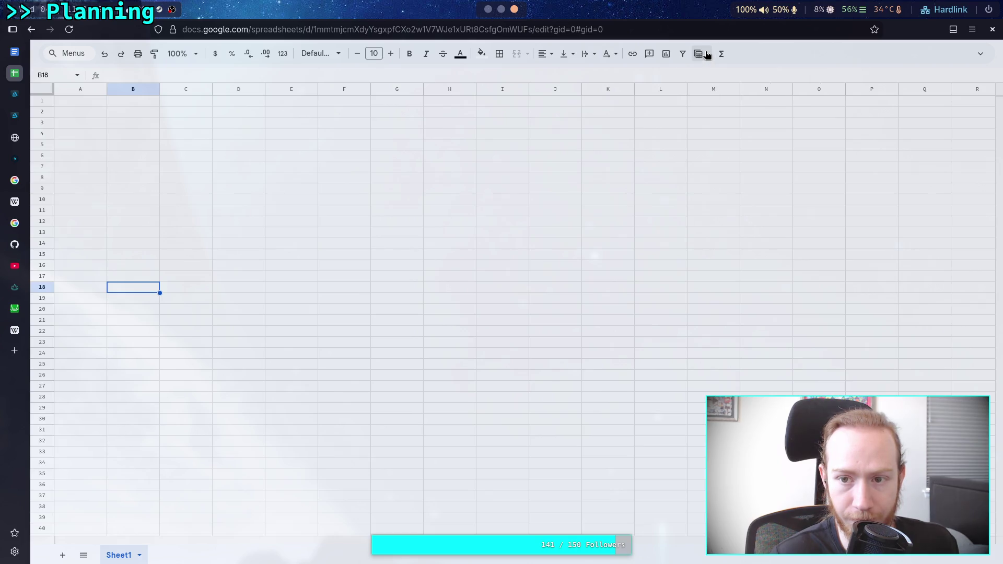
pyautogui.click(662, 56)
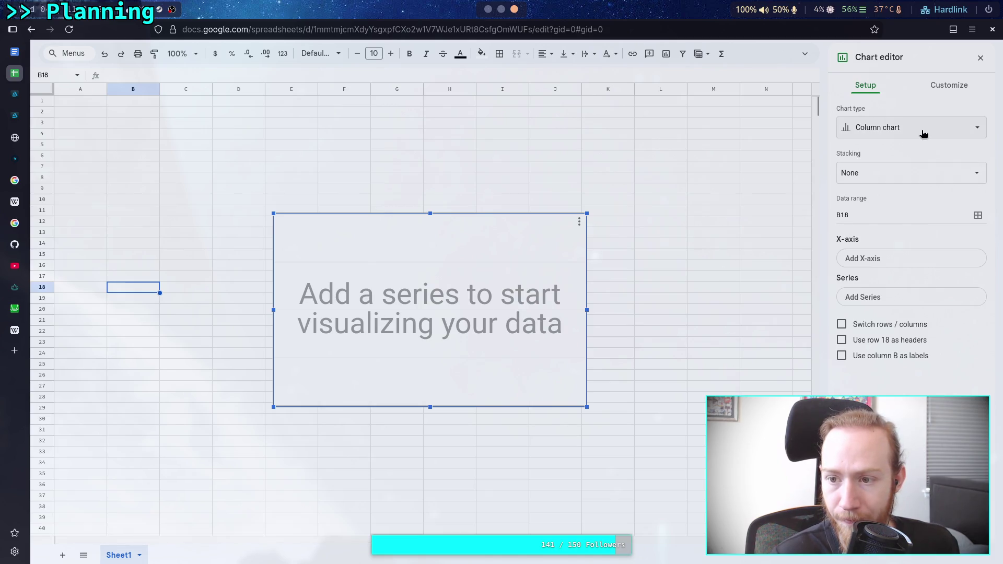
pyautogui.moveTo(491, 256); pyautogui.dragTo(546, 267)
pyautogui.click(950, 85)
pyautogui.click(865, 85)
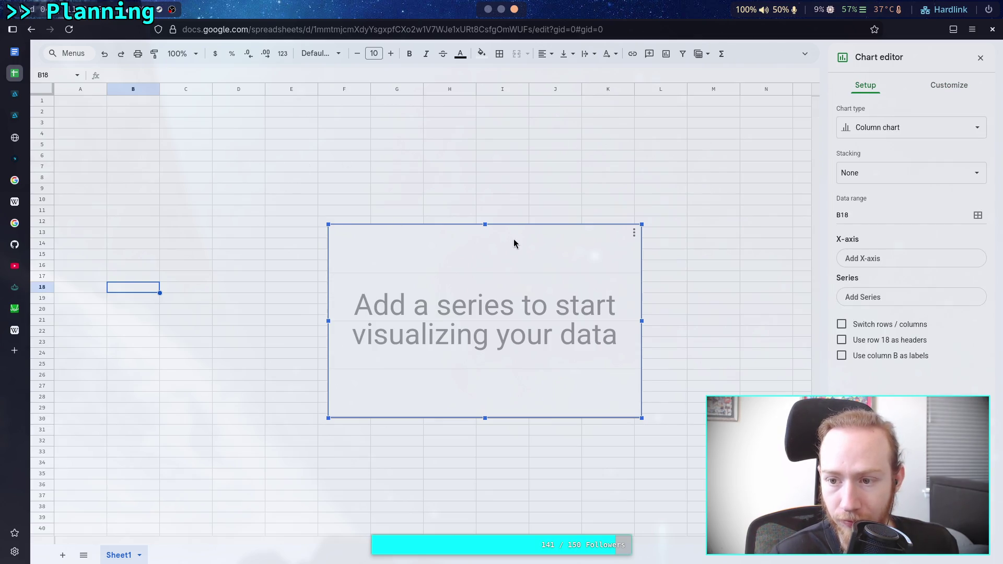
pyautogui.click(941, 137)
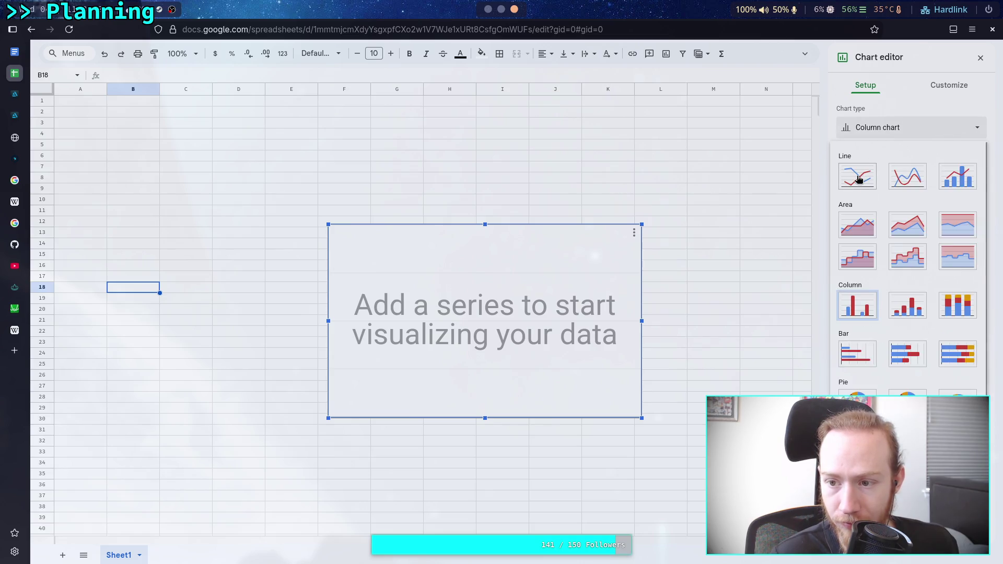
pyautogui.press('Escape')
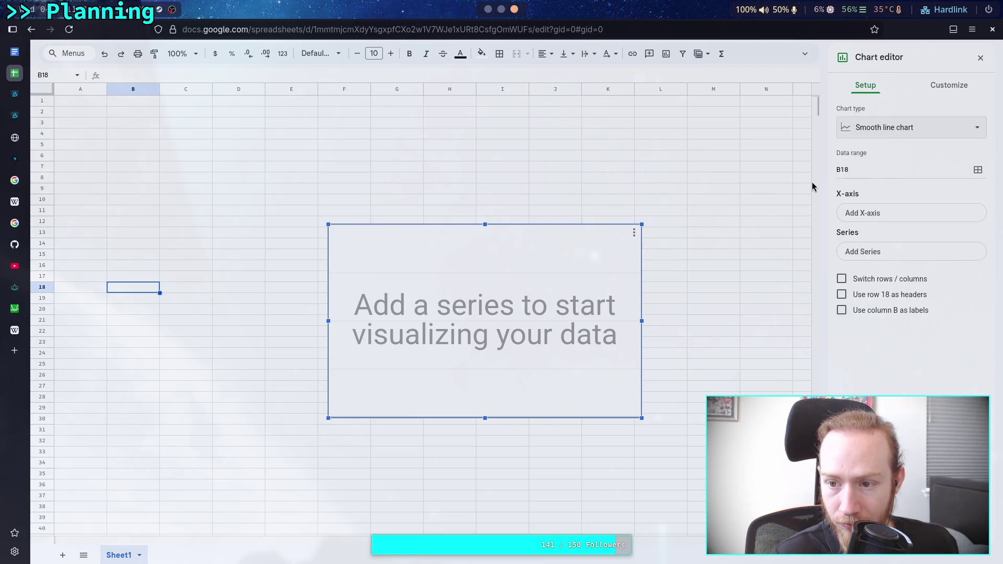
pyautogui.click(79, 102)
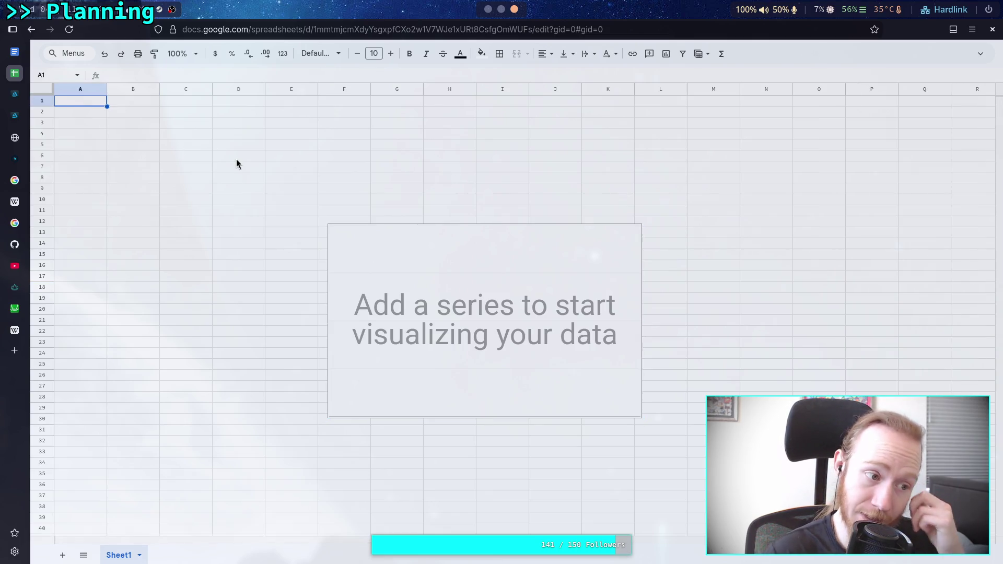
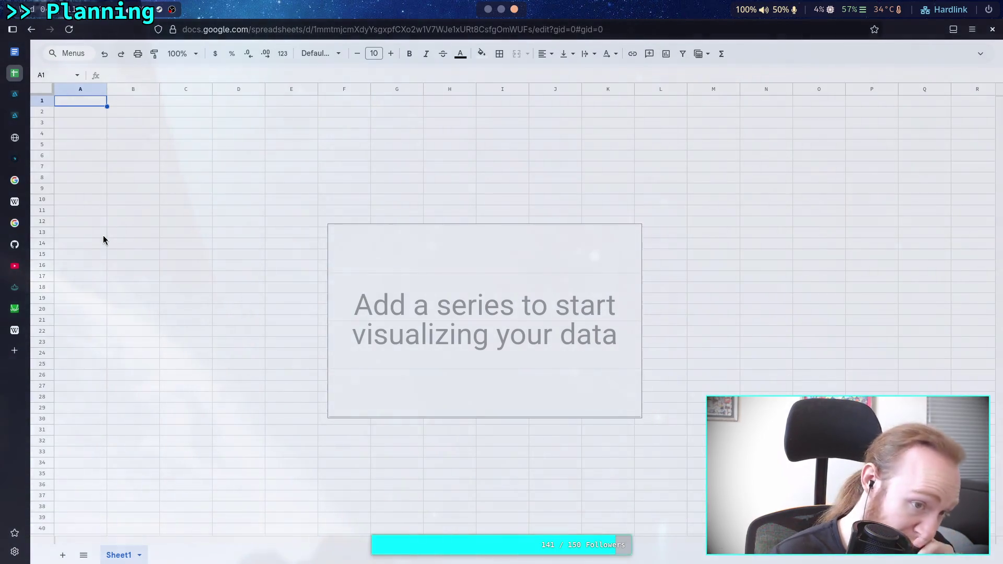
# - Move the empty chart down and to the right of the grid
pyautogui.click(151, 123)
pyautogui.click(392, 257)
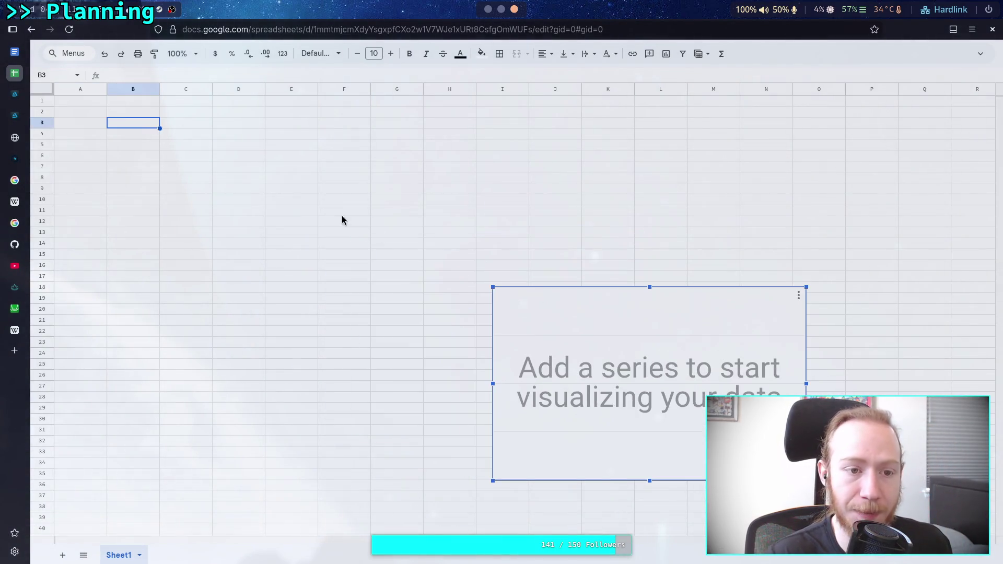
pyautogui.click(125, 111)
pyautogui.click(90, 108)
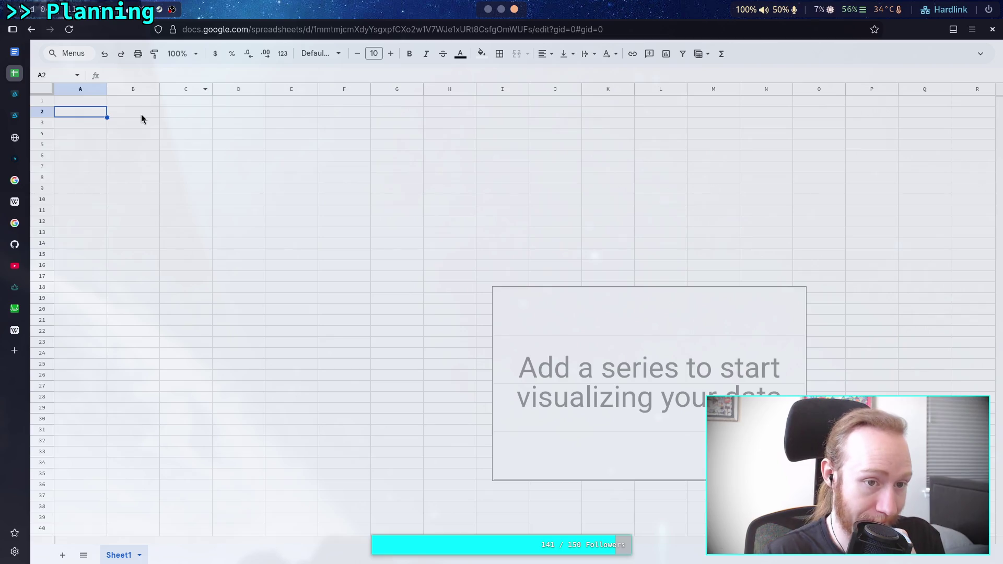
# - Enter the formula =$A2 in cell B2
pyautogui.click(144, 114)
pyautogui.write('=')
pyautogui.press('Escape')
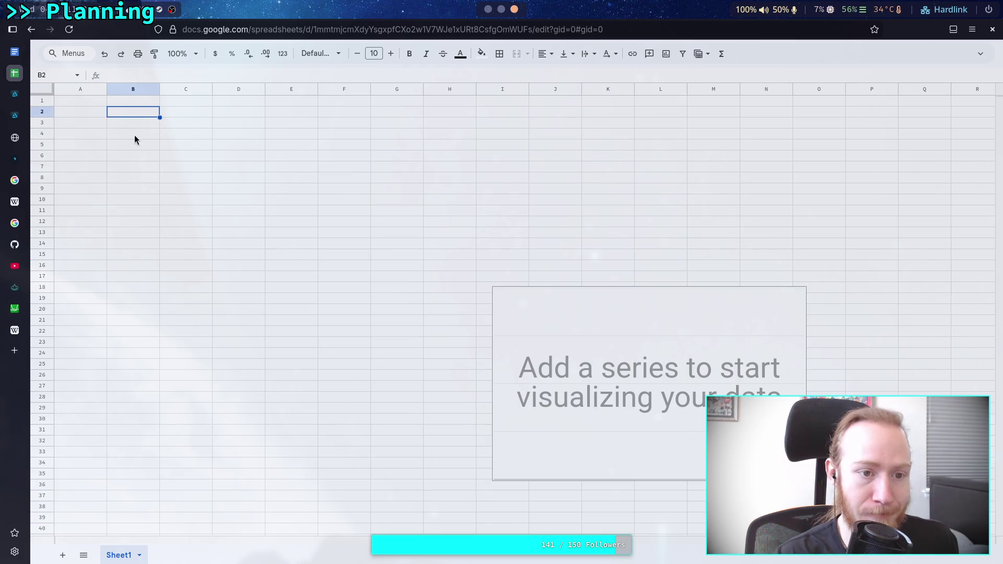
pyautogui.write('=')
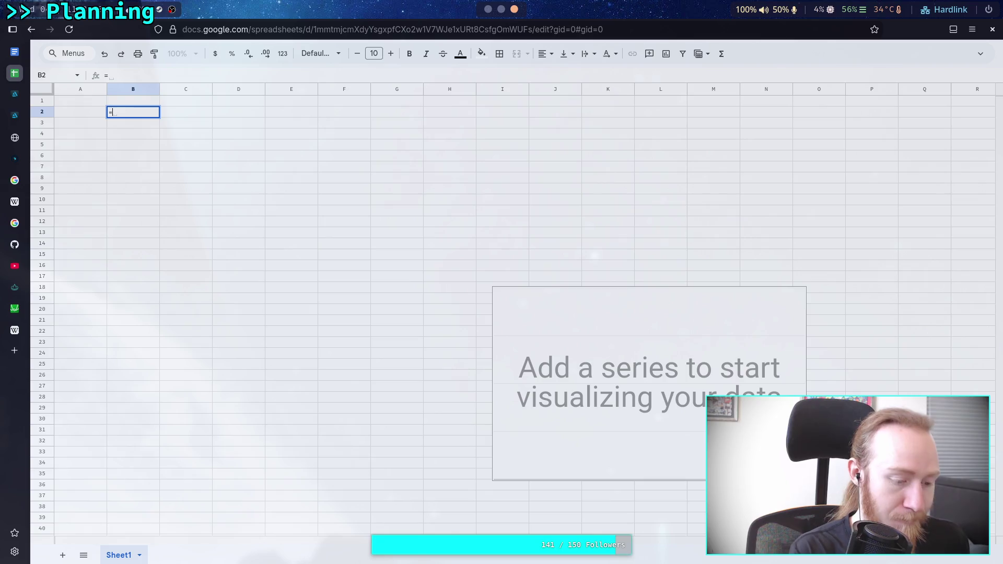
pyautogui.write('$A')
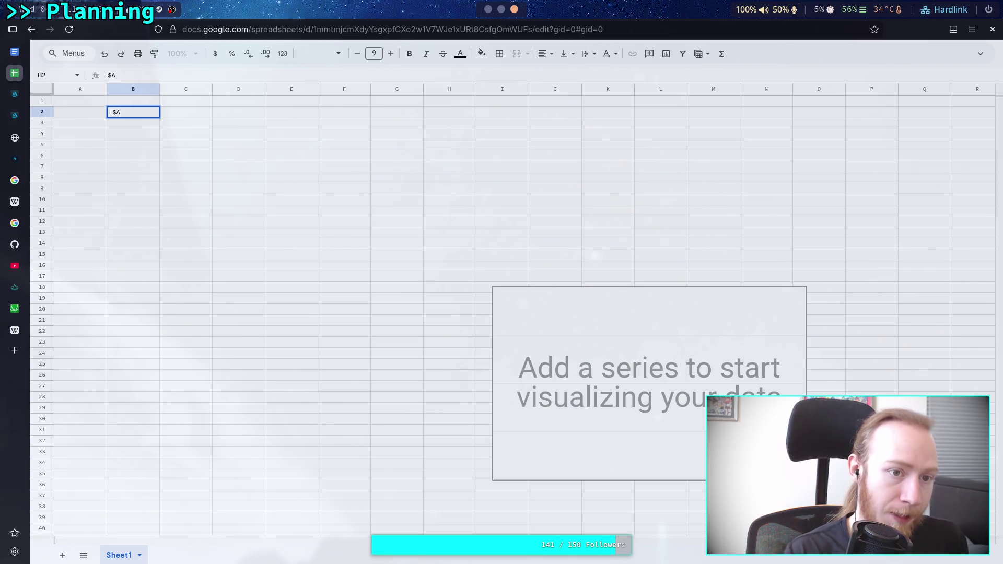
pyautogui.click(137, 75)
pyautogui.moveTo(145, 74); pyautogui.dragTo(57, 75)
pyautogui.press('BackSpace')
pyautogui.write('=')
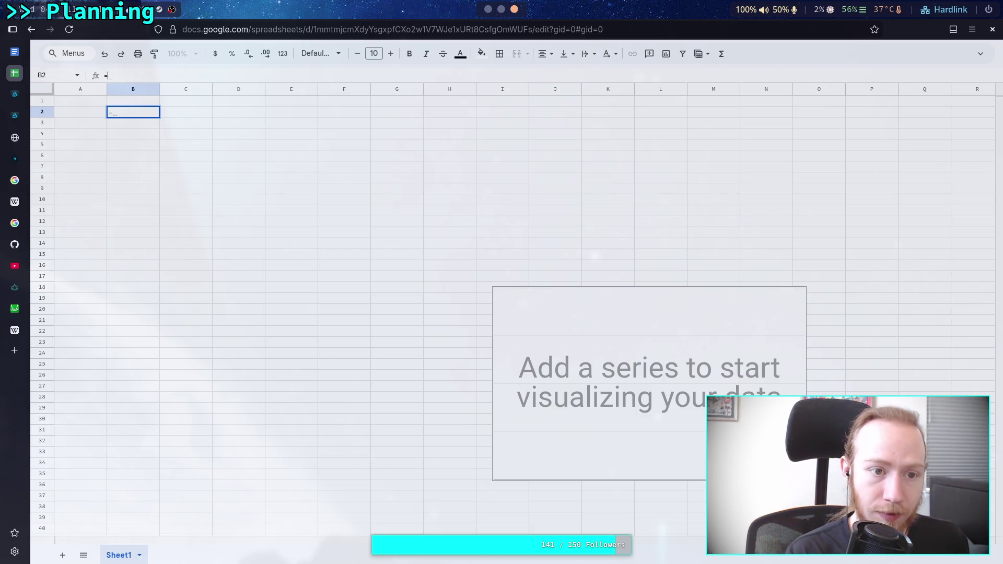
pyautogui.write('$')
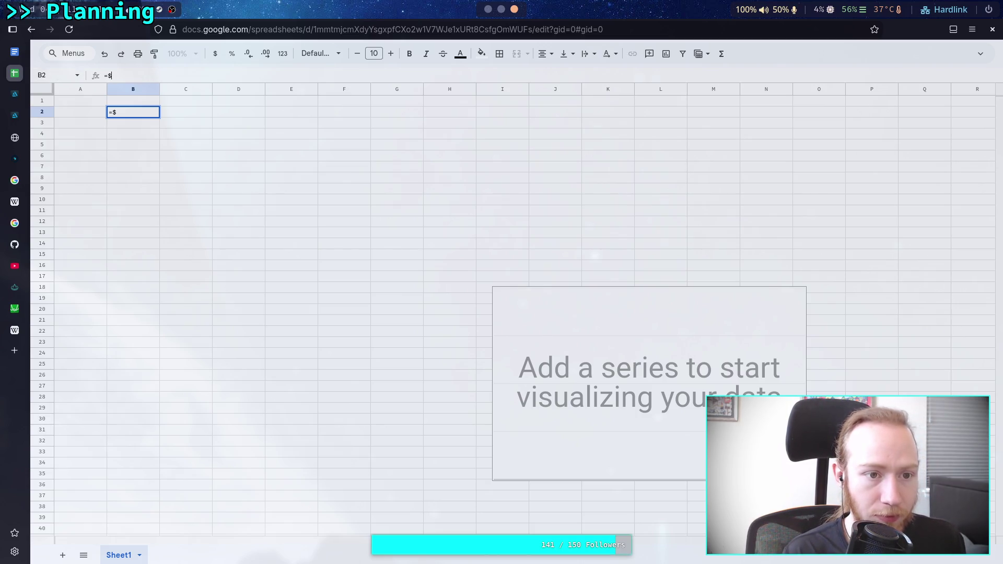
pyautogui.write('A2')
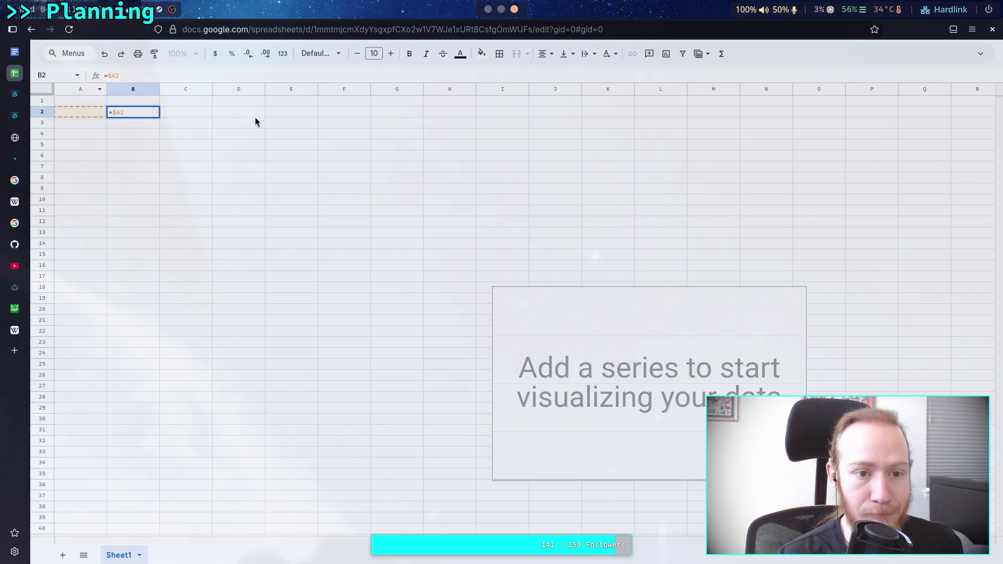
pyautogui.click(304, 102)
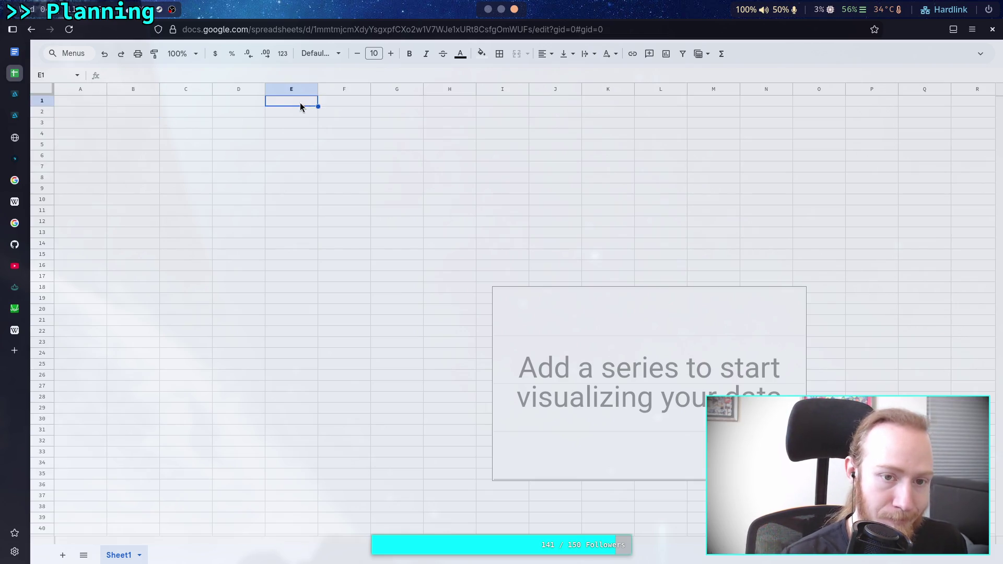
pyautogui.click(322, 111)
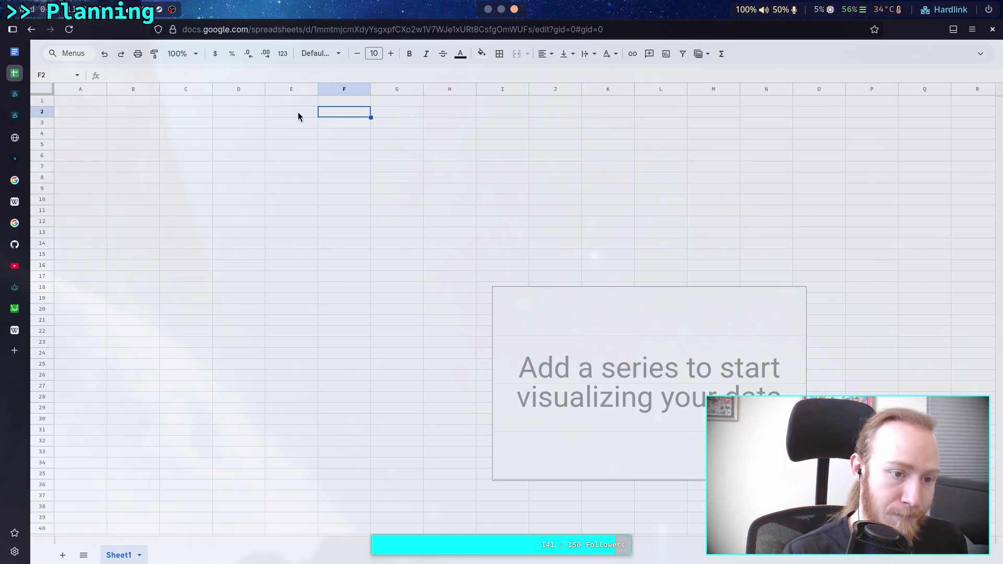
# - Paste 299792458 into F2 and change B2's formula to =POW($F$2, 2.0)/$A2
pyautogui.write('299792458')
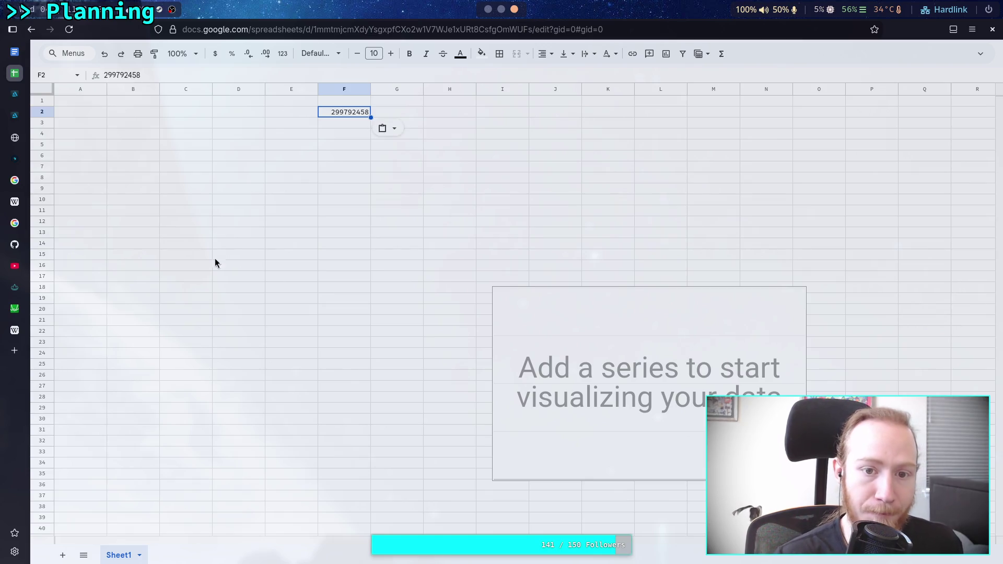
pyautogui.click(83, 110)
pyautogui.click(131, 111)
pyautogui.click(129, 75)
pyautogui.click(106, 75)
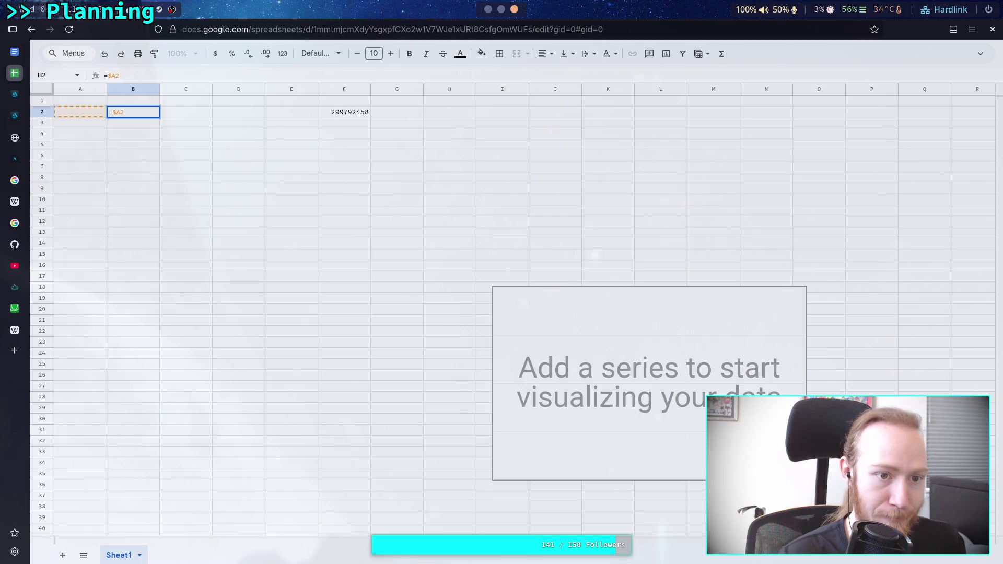
pyautogui.write('POW(')
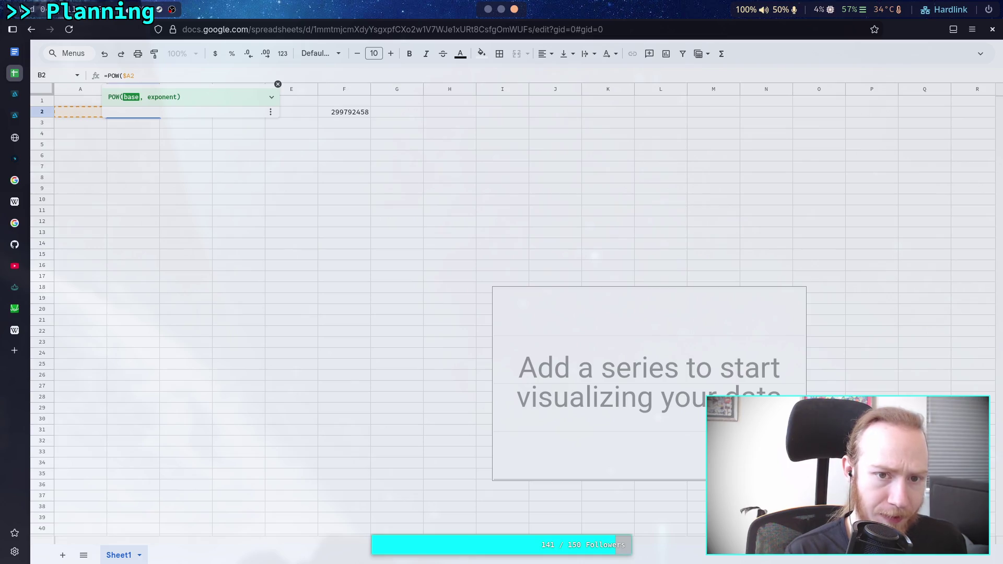
pyautogui.write('$')
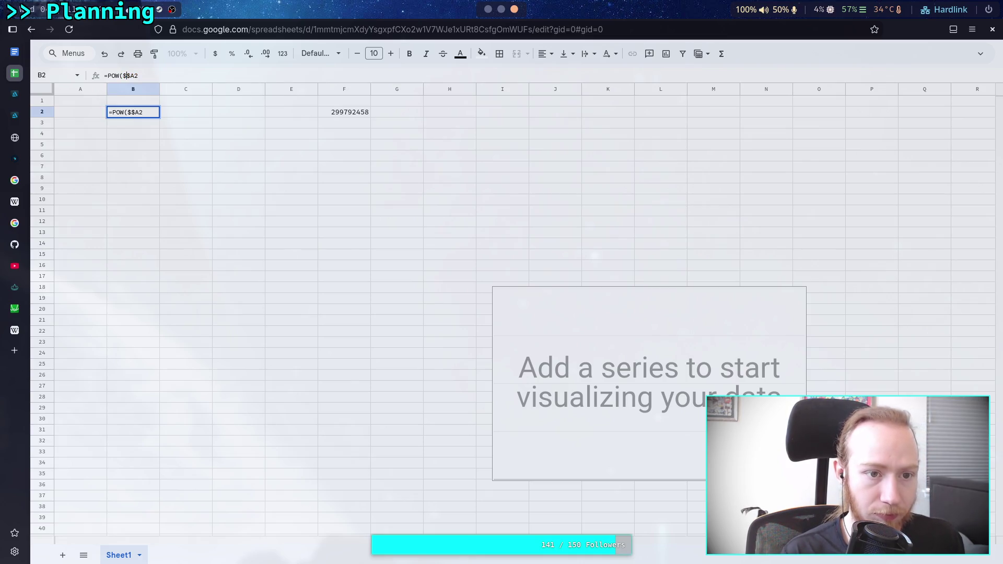
pyautogui.write('F')
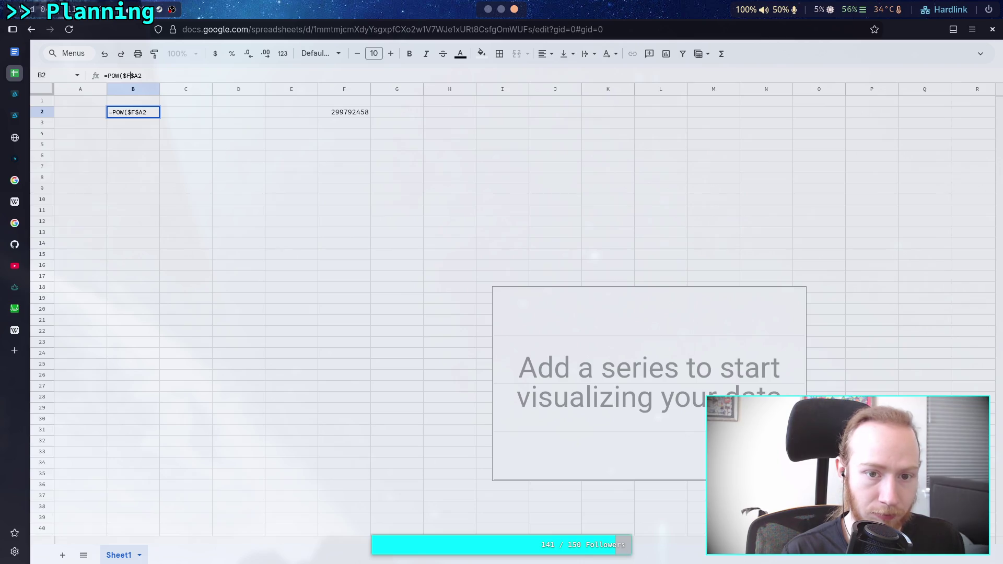
pyautogui.write('$2')
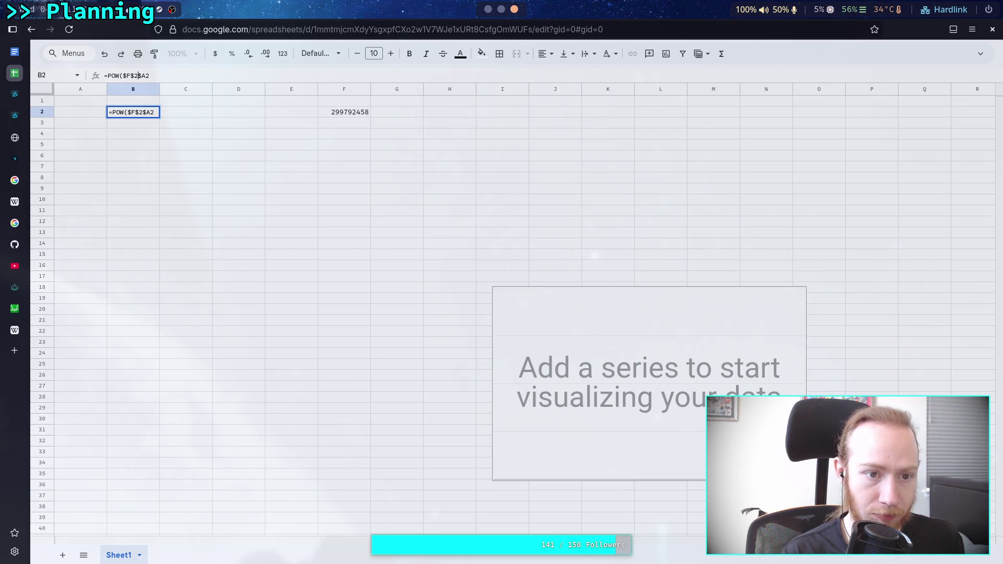
pyautogui.write(', 2')
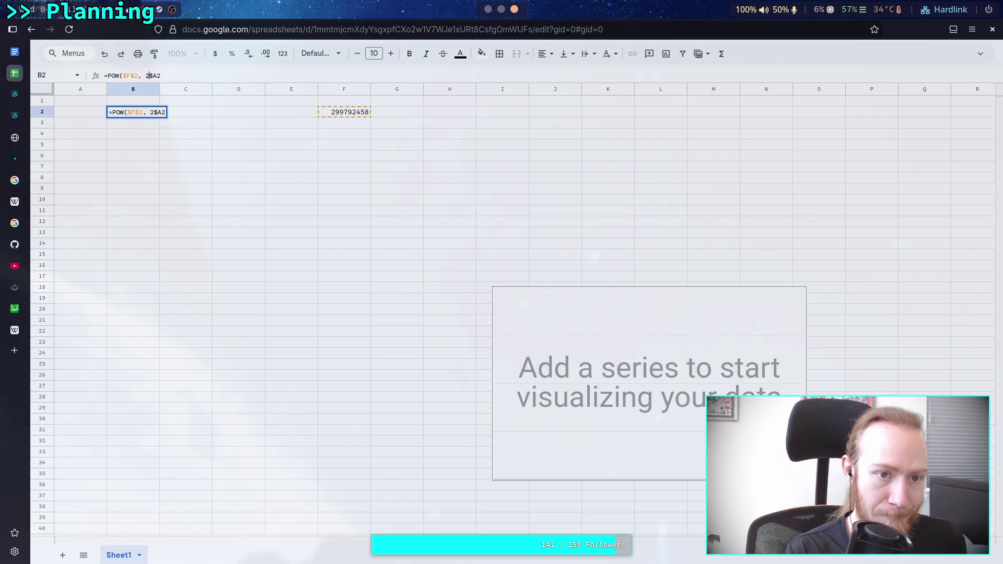
pyautogui.write('.0)')
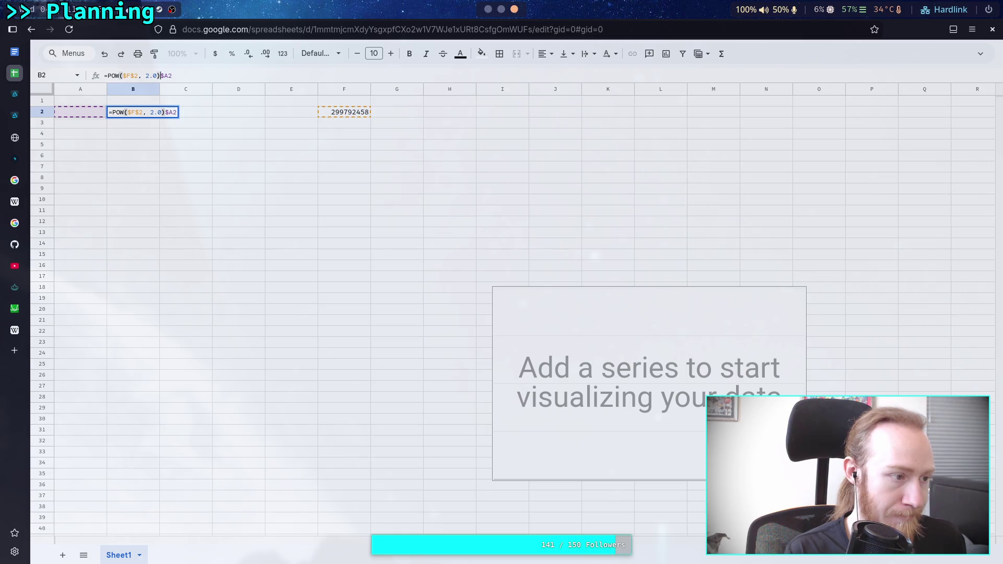
pyautogui.write('/')
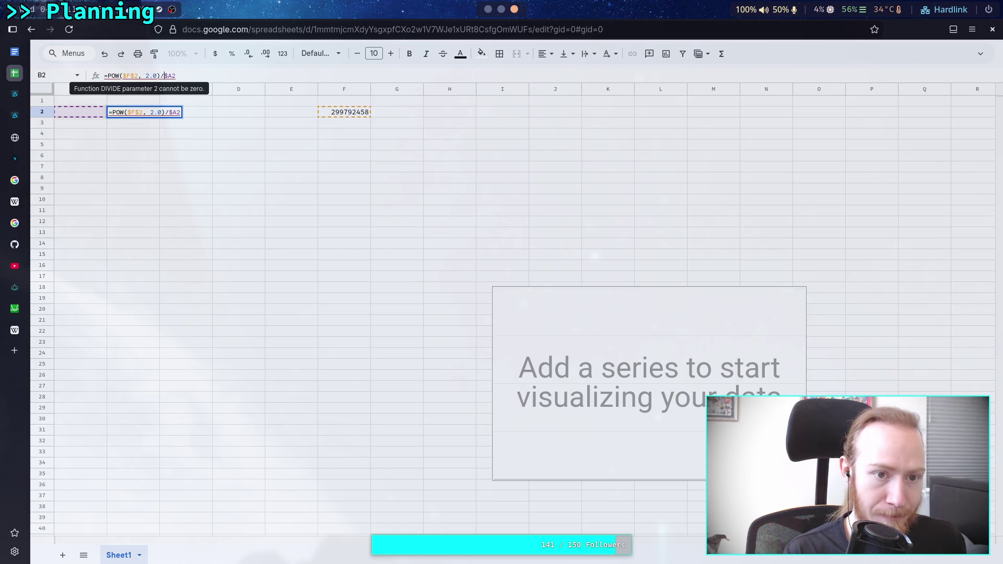
pyautogui.click(346, 100)
# - Put 9.81 in F1 and rewrite B2 as =POW($F$2, 2)/$F$1*(COSH($F$1*$A2/$F$2)-1.0)
pyautogui.write('9.81')
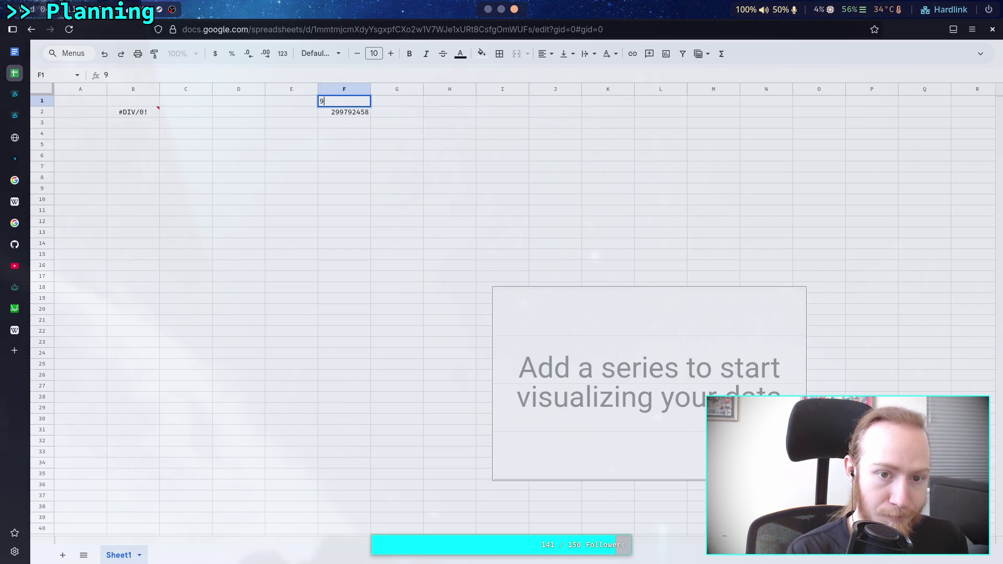
pyautogui.click(133, 112)
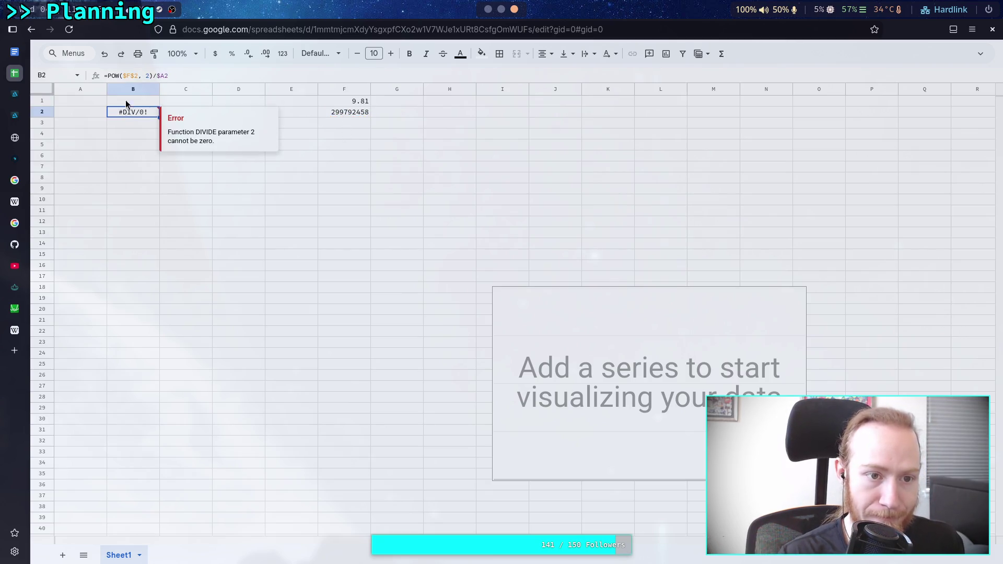
pyautogui.click(157, 75)
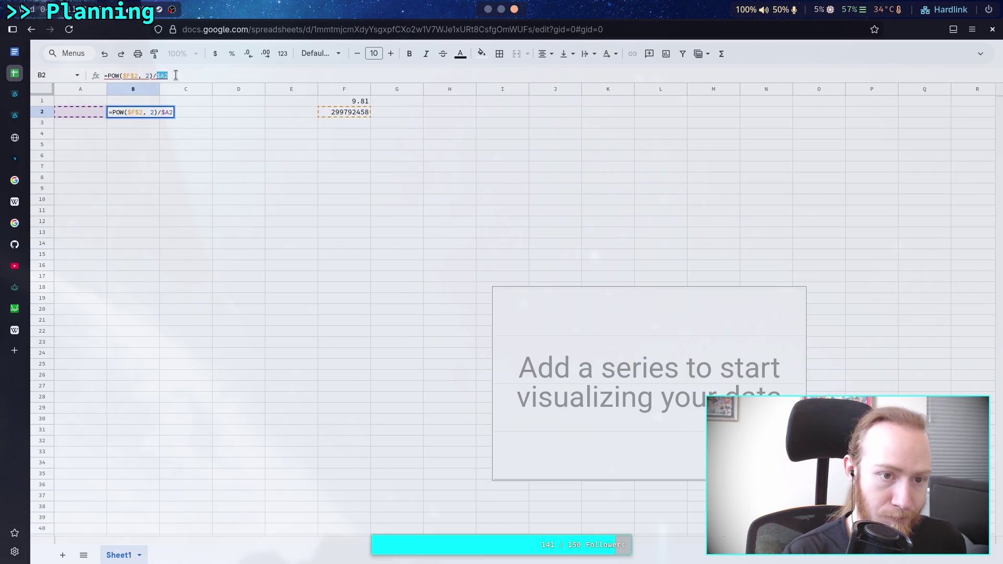
pyautogui.press('Delete')
pyautogui.press('Delete')
pyautogui.write('F')
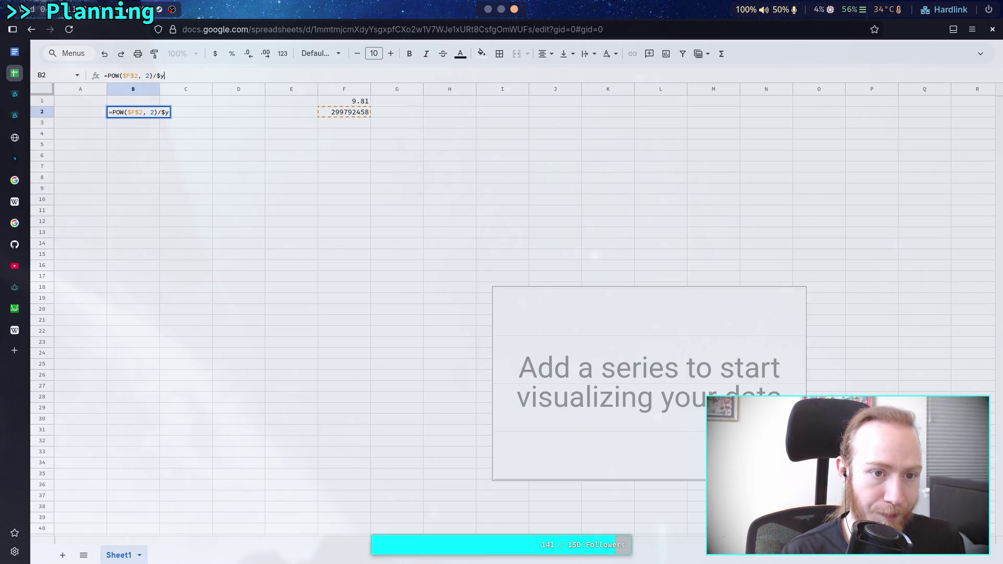
pyautogui.write('$')
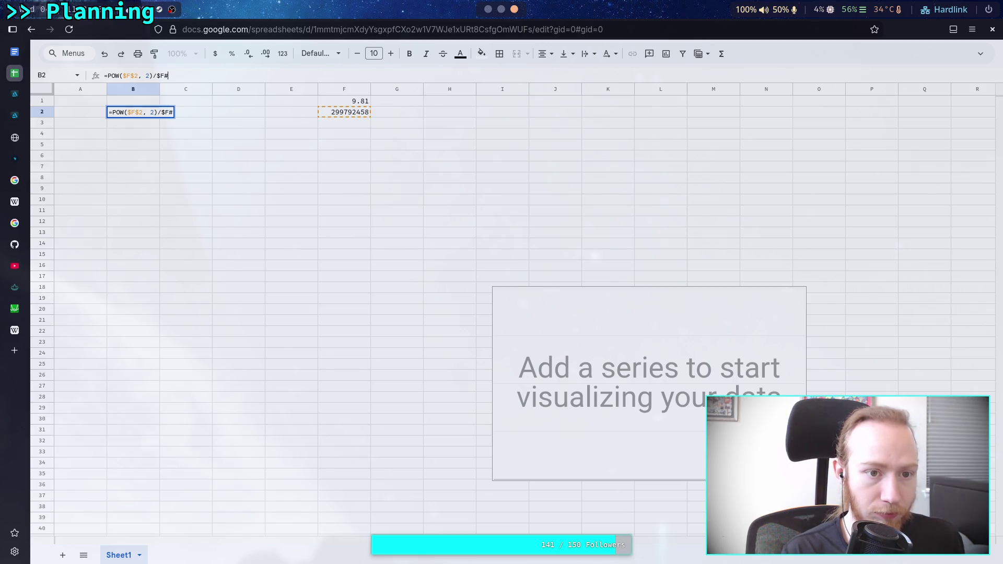
pyautogui.write('1')
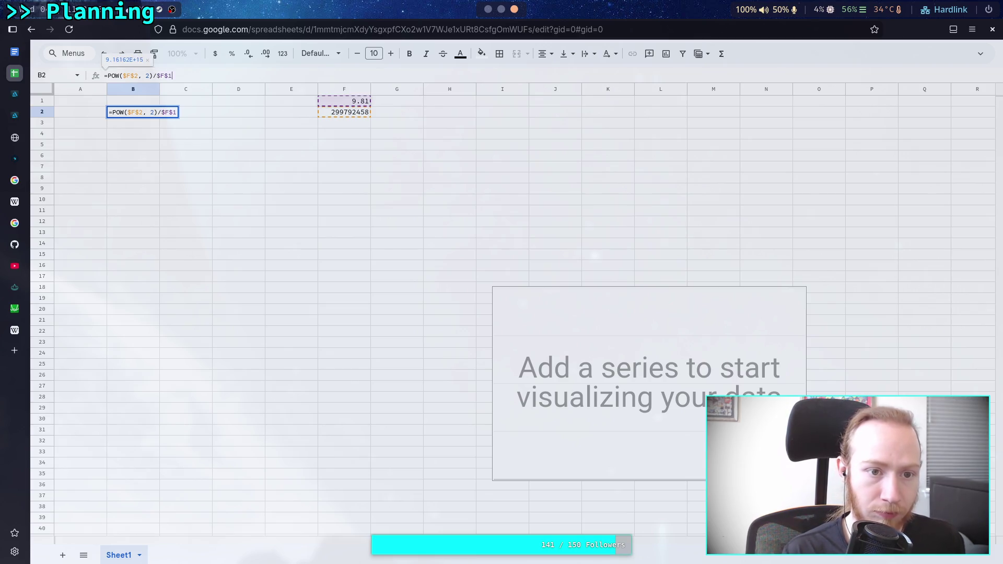
pyautogui.write('*')
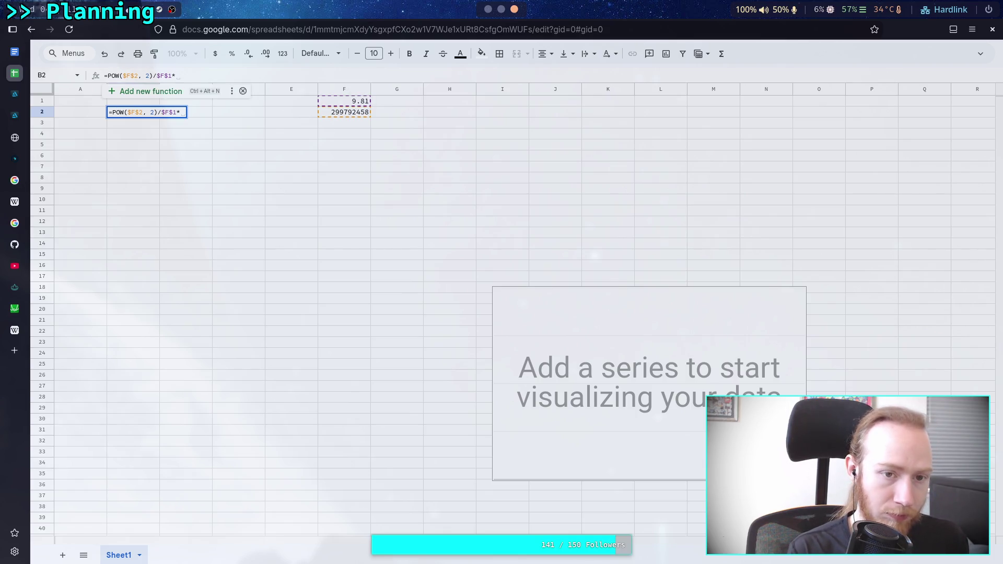
pyautogui.write('COS')
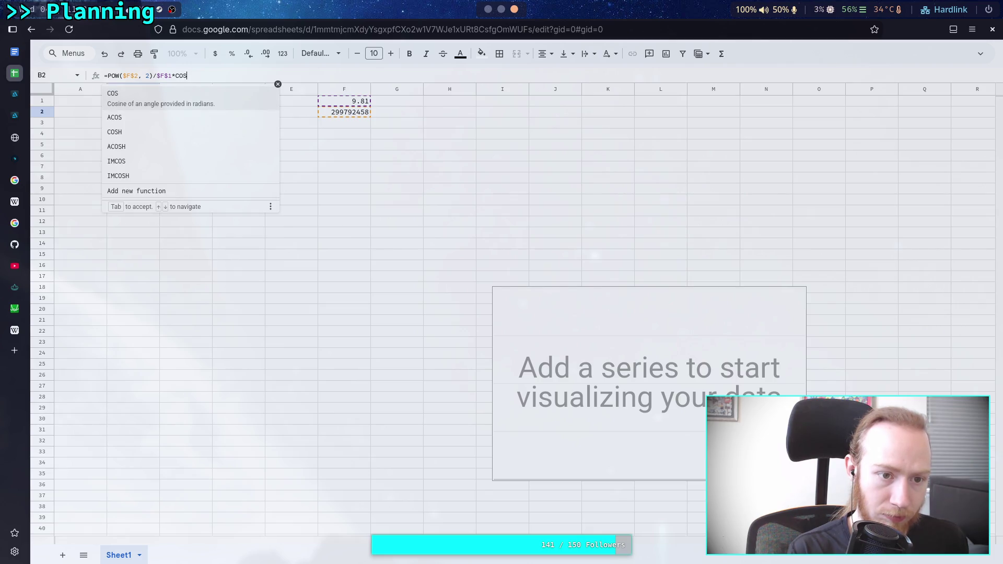
pyautogui.press('Down')
pyautogui.press('Down')
pyautogui.press('Tab')
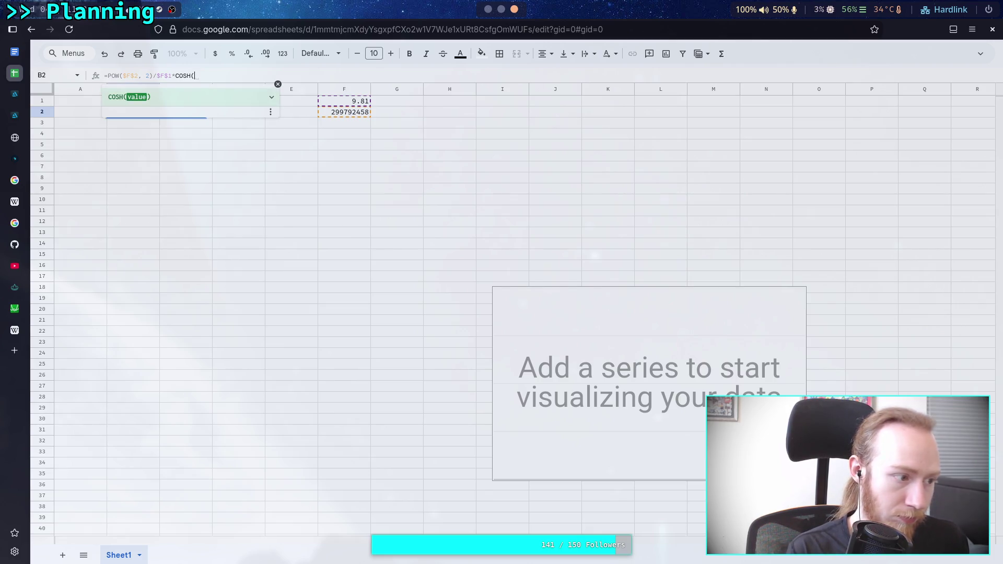
pyautogui.press('Left')
pyautogui.press('Left')
pyautogui.press('Left')
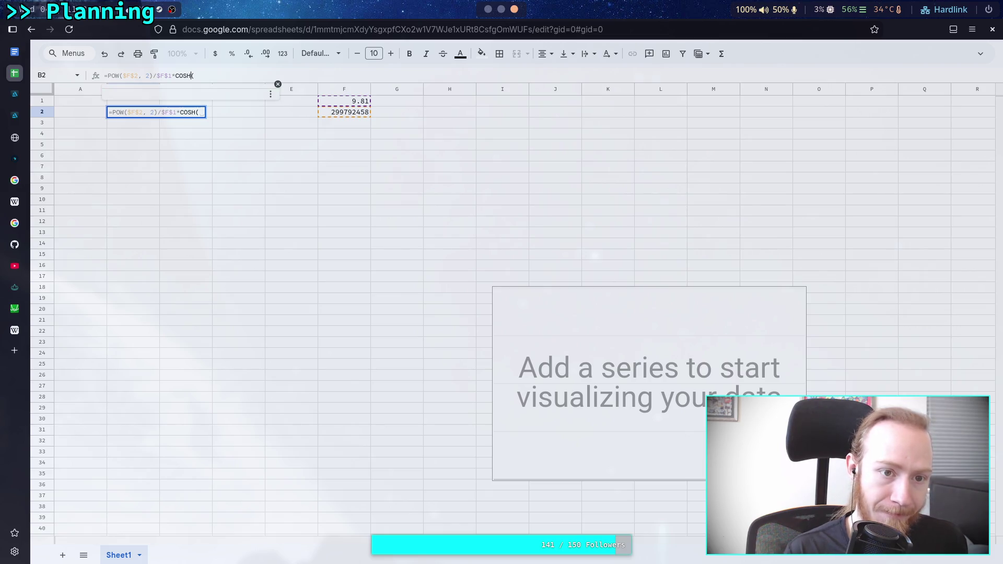
pyautogui.write('(')
pyautogui.press('Right')
pyautogui.press('Right')
pyautogui.press('Right')
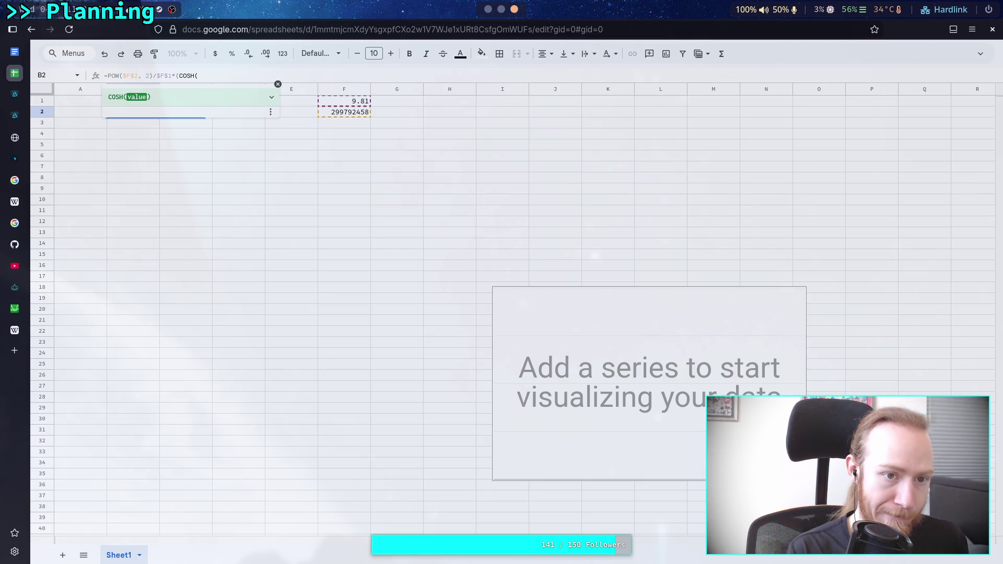
pyautogui.write('$F')
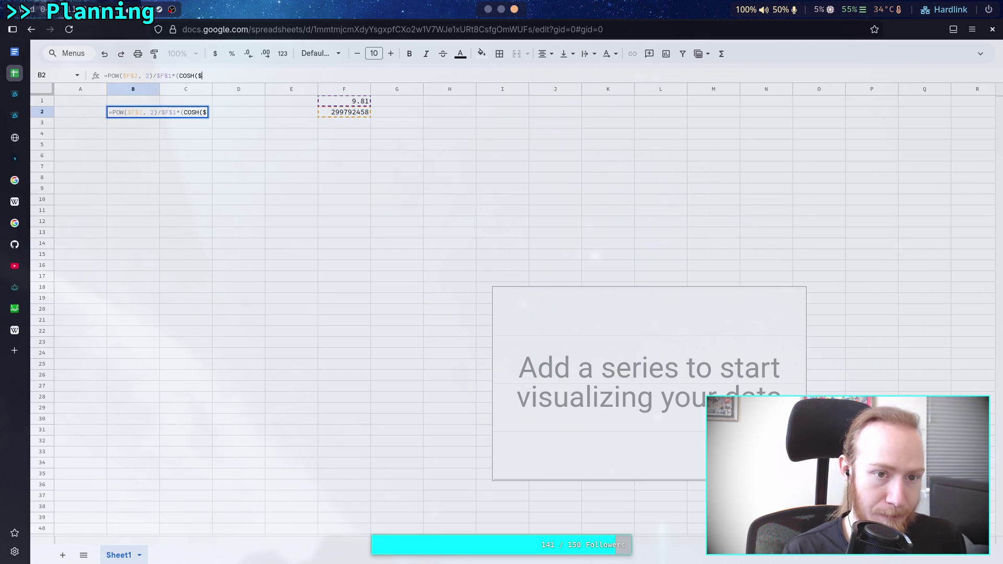
pyautogui.write('$1')
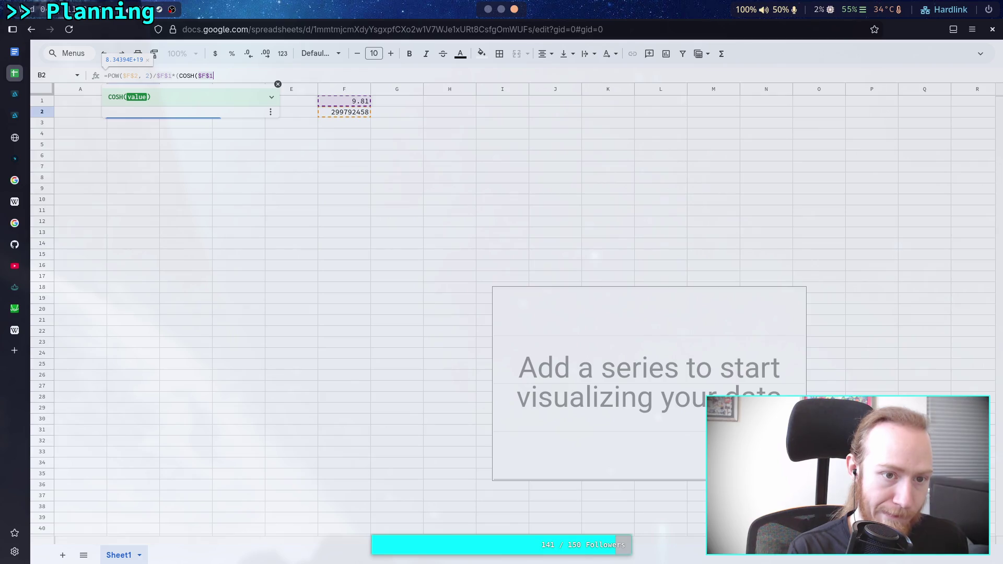
pyautogui.write('*')
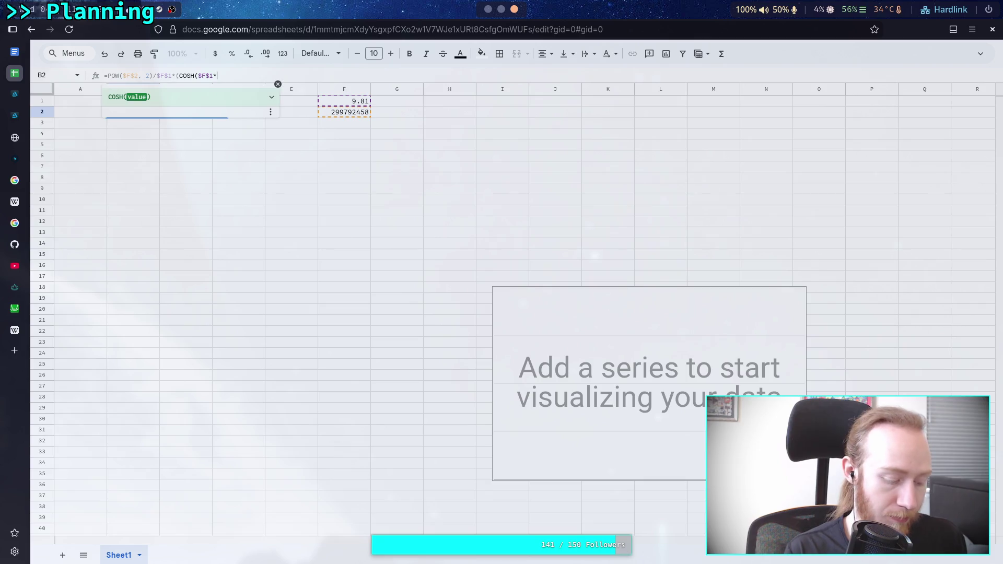
pyautogui.write('$A')
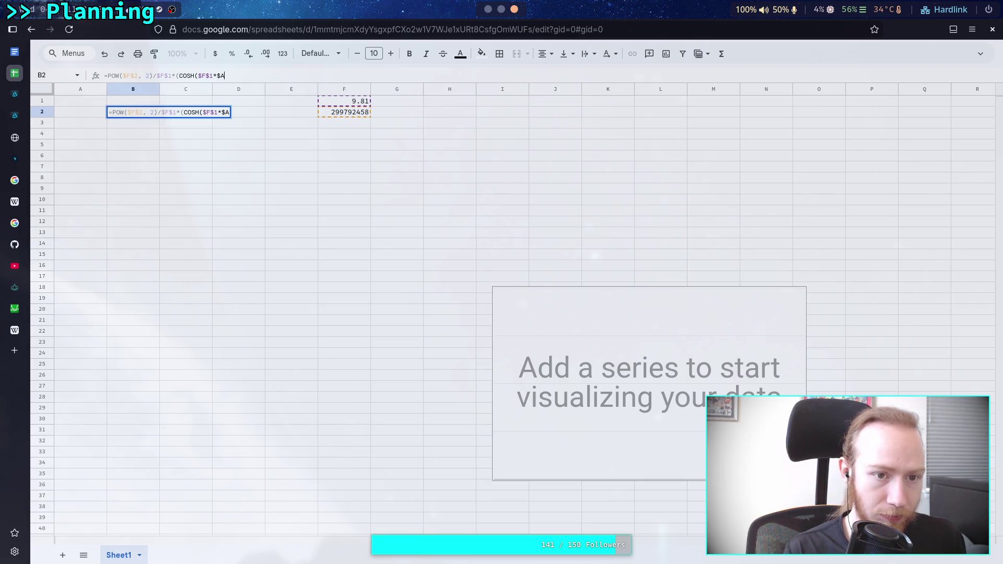
pyautogui.write('2')
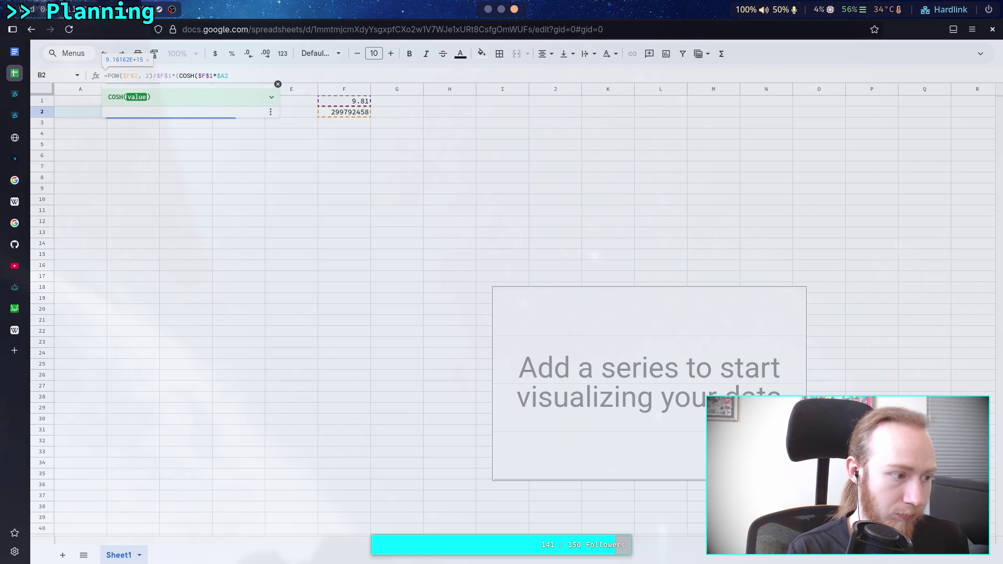
pyautogui.write('/$')
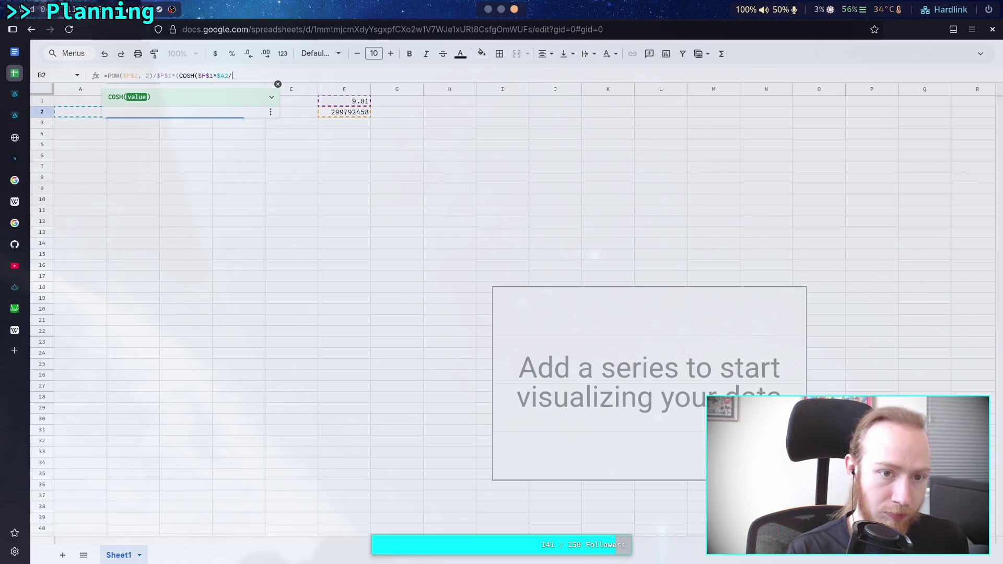
pyautogui.write('F#')
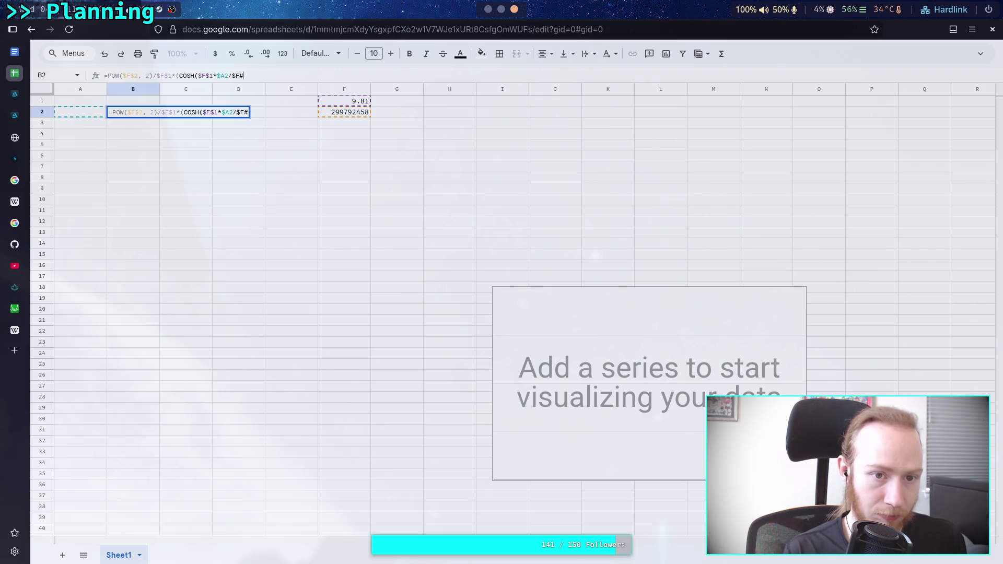
pyautogui.press('BackSpace')
pyautogui.write('$2)-1.0)')
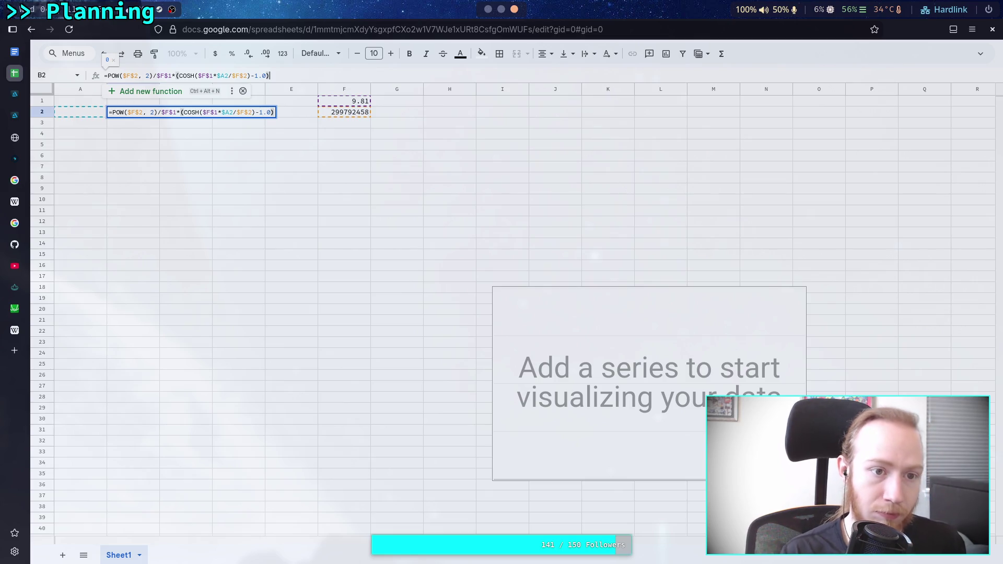
pyautogui.press('Return')
pyautogui.click(88, 112)
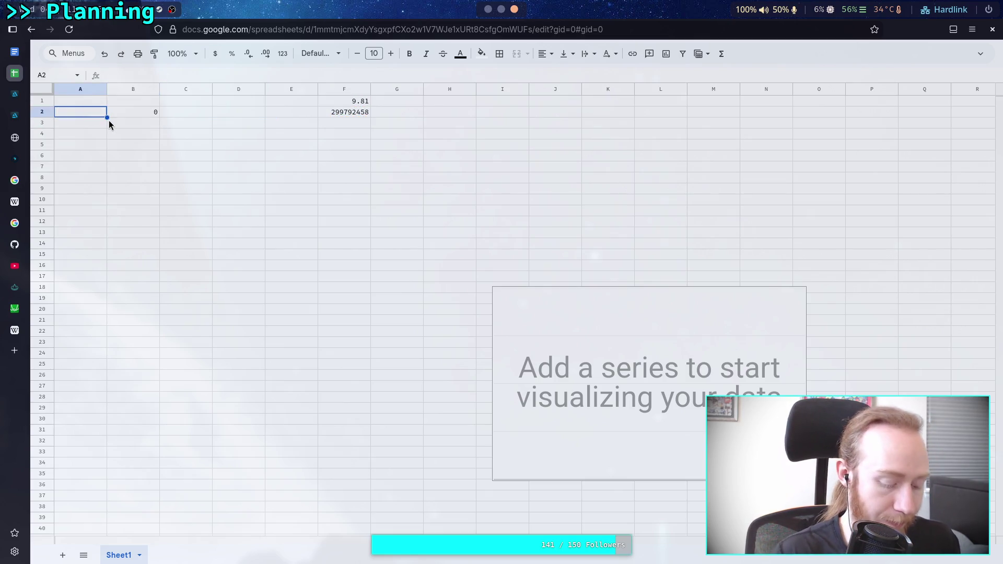
# - Enter 0.1 in A2, clearing the accidental 0.1 fill from A3:A17
pyautogui.write('0')
pyautogui.press('BackSpace')
pyautogui.write('.1')
pyautogui.click(147, 116)
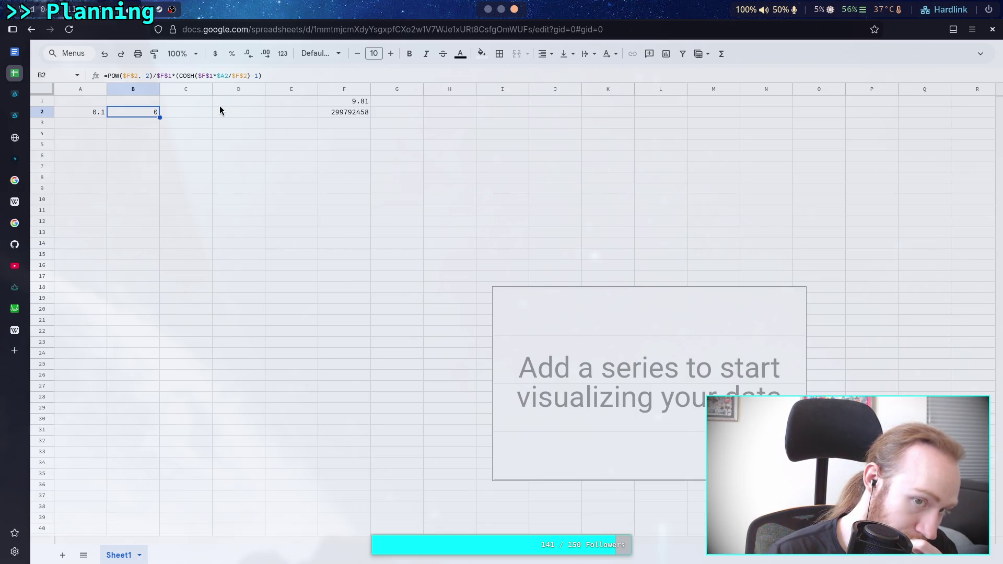
pyautogui.click(100, 124)
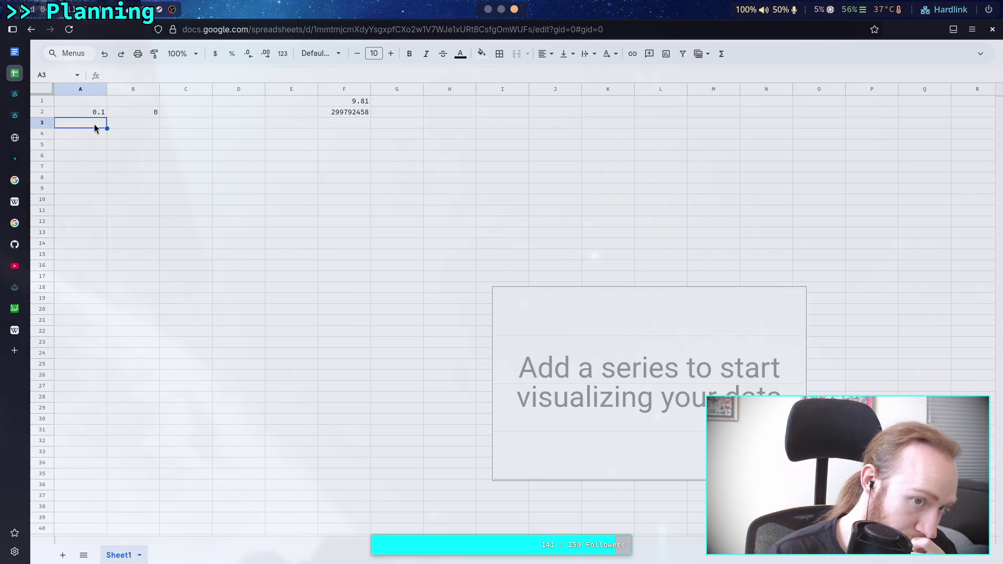
pyautogui.click(86, 113)
pyautogui.moveTo(106, 116); pyautogui.dragTo(106, 277)
pyautogui.click(98, 126)
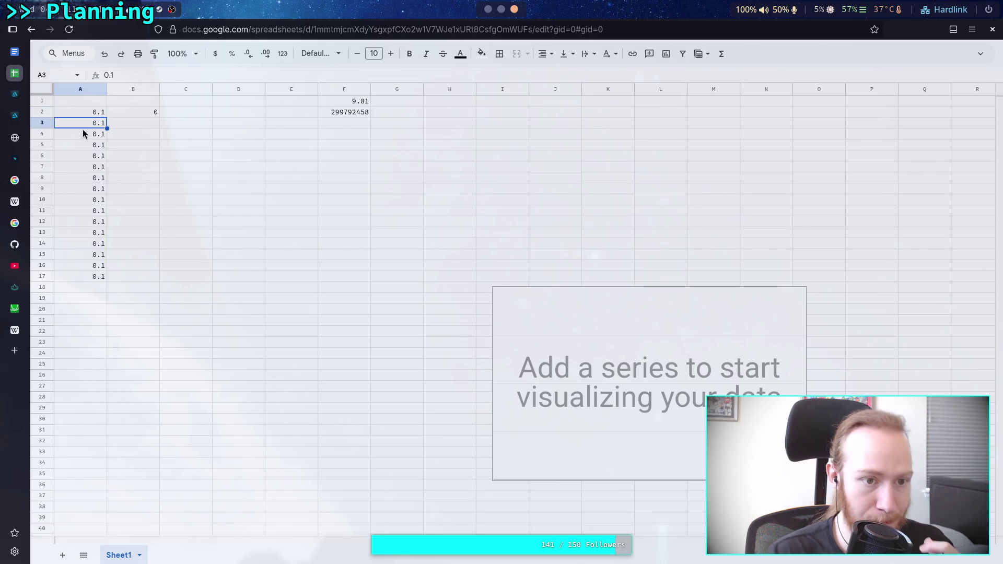
pyautogui.moveTo(89, 123); pyautogui.dragTo(90, 276)
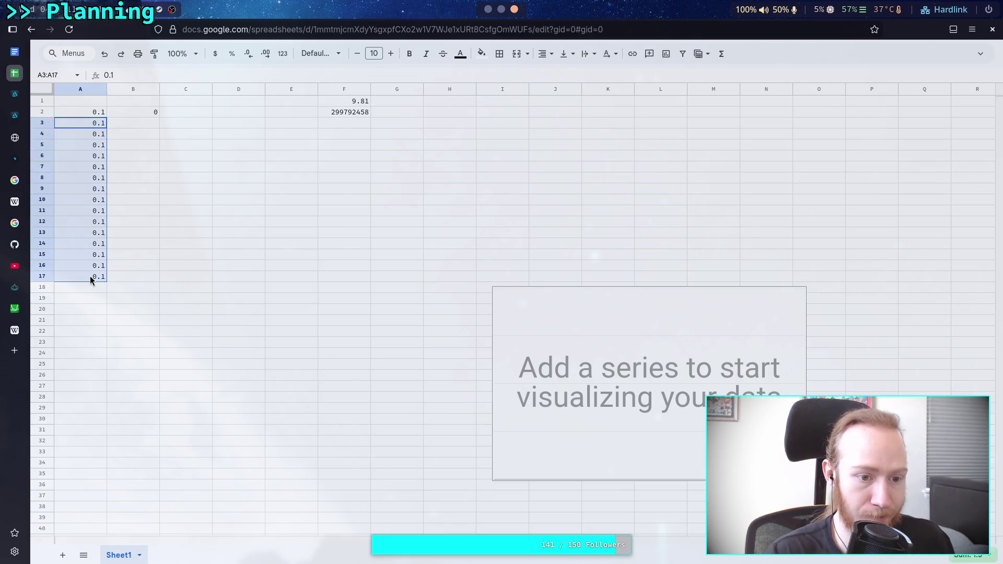
pyautogui.press('Delete')
pyautogui.click(90, 112)
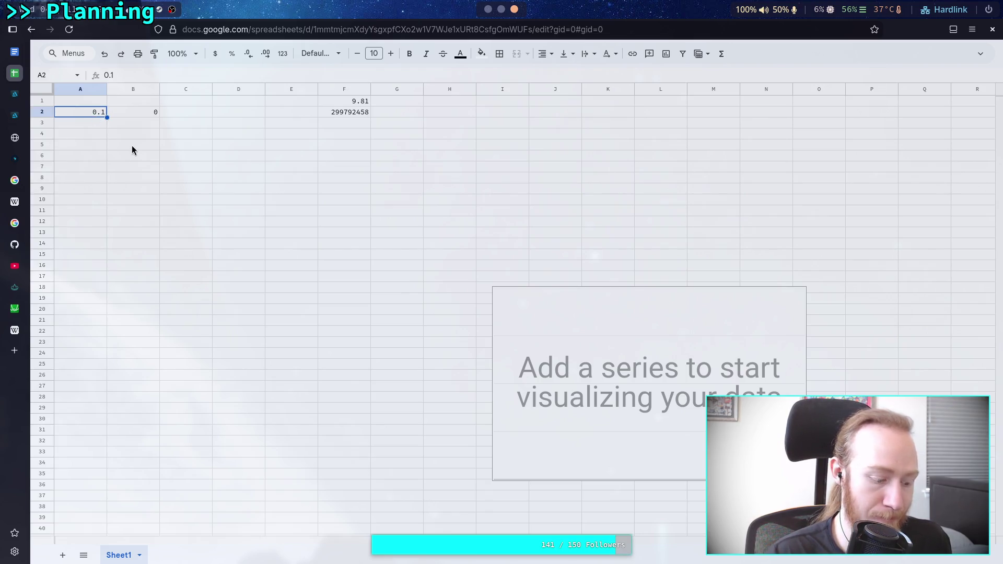
# - Enter x values 0.2, 0.3, 0.4 and 0.5 in A3:A6
pyautogui.press('Return')
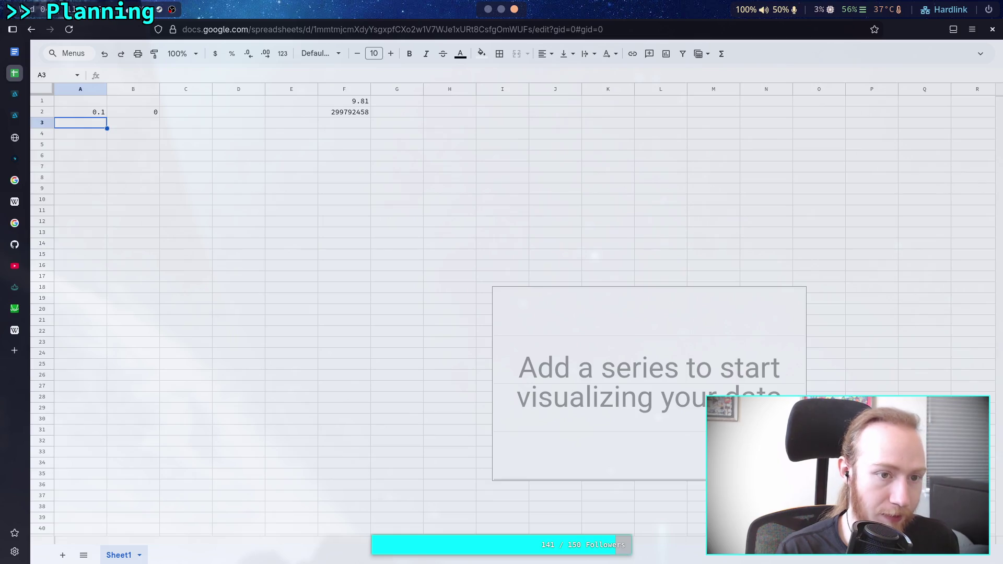
pyautogui.write('0.2')
pyautogui.press('Return')
pyautogui.write('.3')
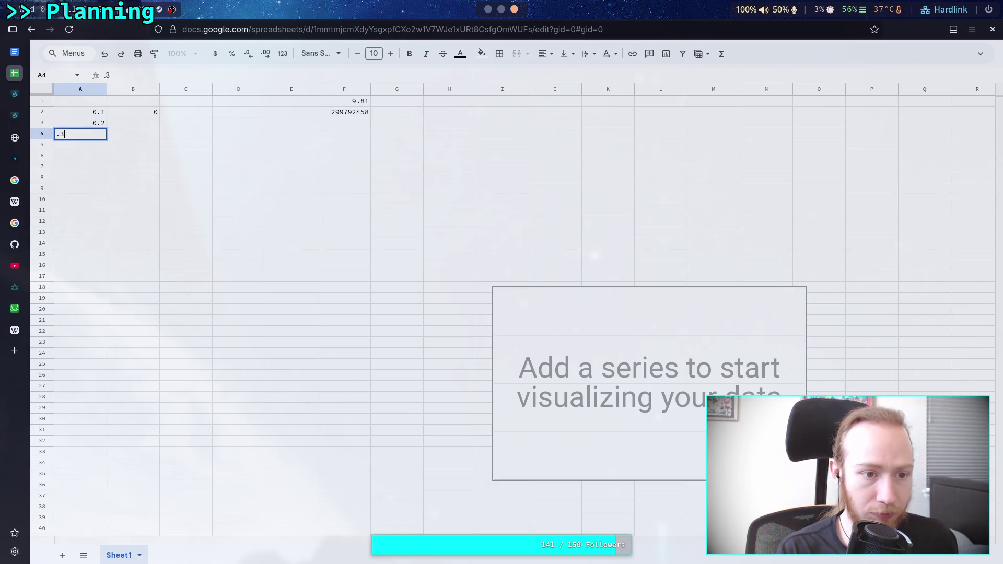
pyautogui.press('Return')
pyautogui.write('.4')
pyautogui.press('Return')
pyautogui.write('.5')
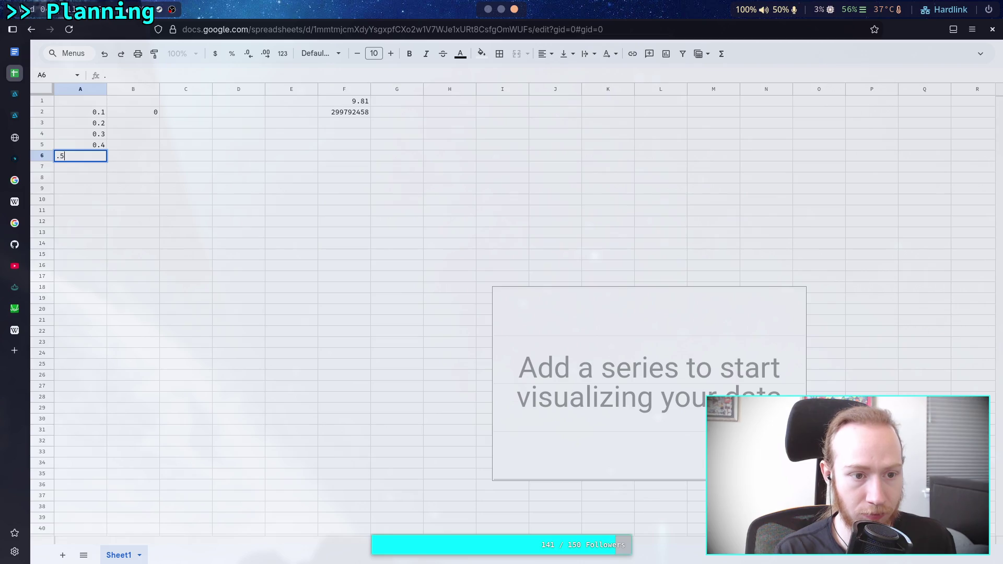
pyautogui.press('Return')
# - Copy B2's COSH formula down through B6
pyautogui.click(148, 111)
pyautogui.moveTo(159, 118); pyautogui.dragTo(162, 156)
pyautogui.moveTo(150, 114); pyautogui.dragTo(159, 157)
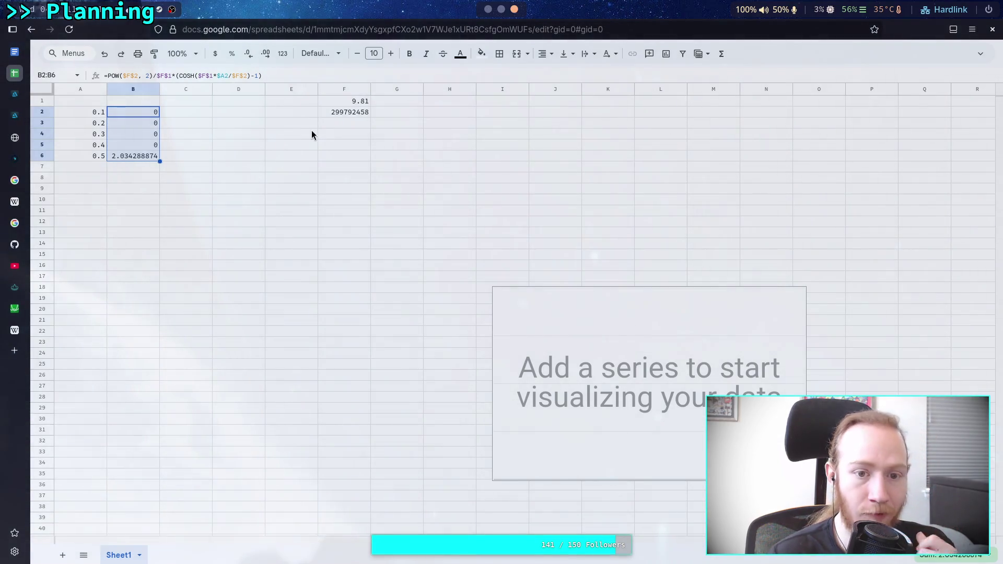
pyautogui.click(339, 123)
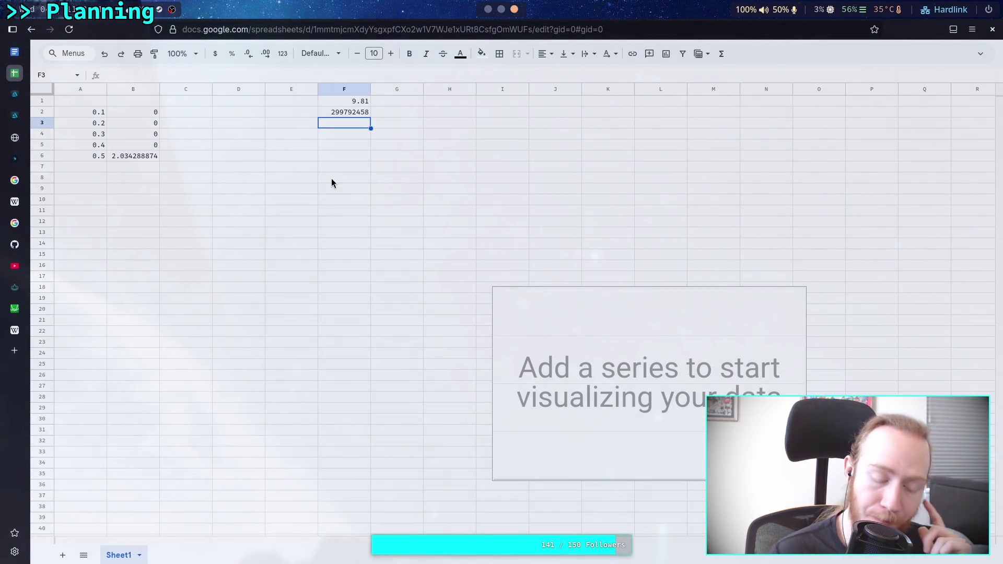
# - Enter =POW($F$2, 2.0) in F3, giving 8.98755E+16
pyautogui.write('=POW')
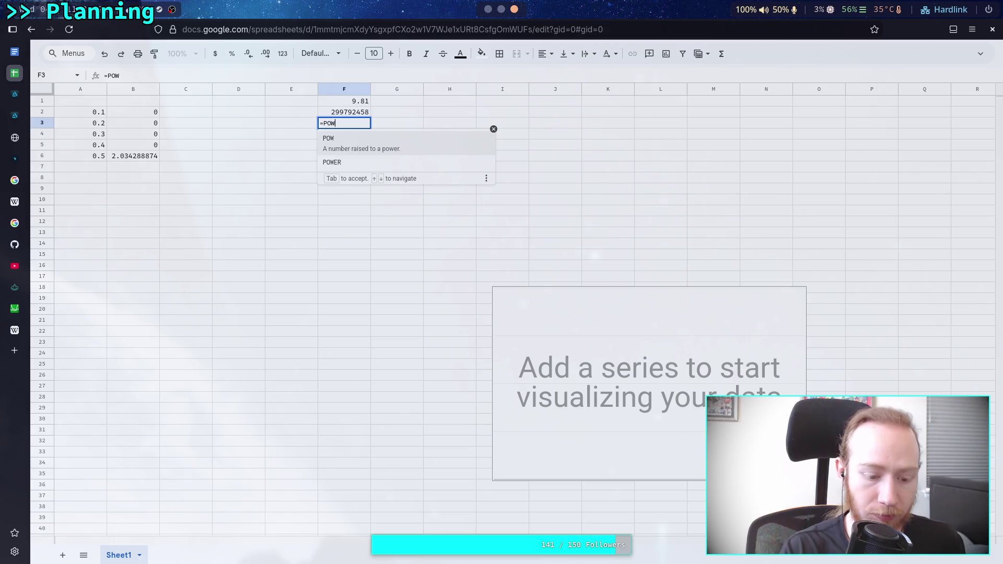
pyautogui.write('(#')
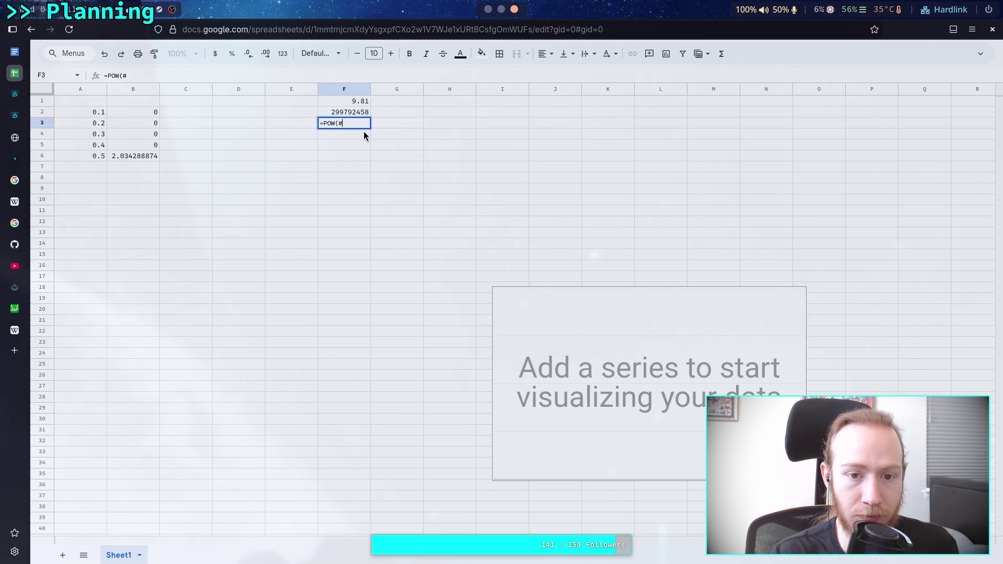
pyautogui.press('BackSpace')
pyautogui.write('$')
pyautogui.click(351, 114)
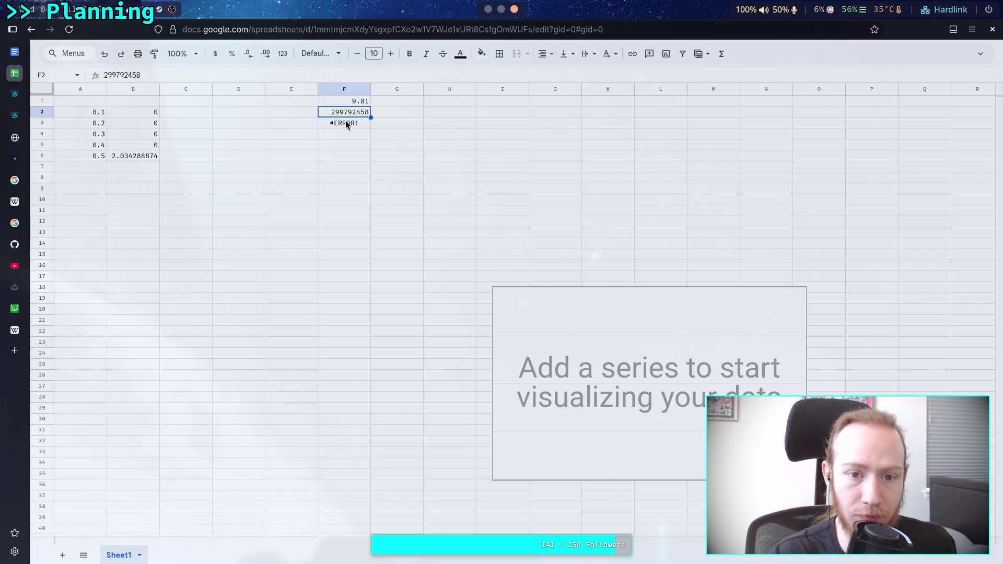
pyautogui.click(335, 127)
pyautogui.press('Return')
pyautogui.press('Left')
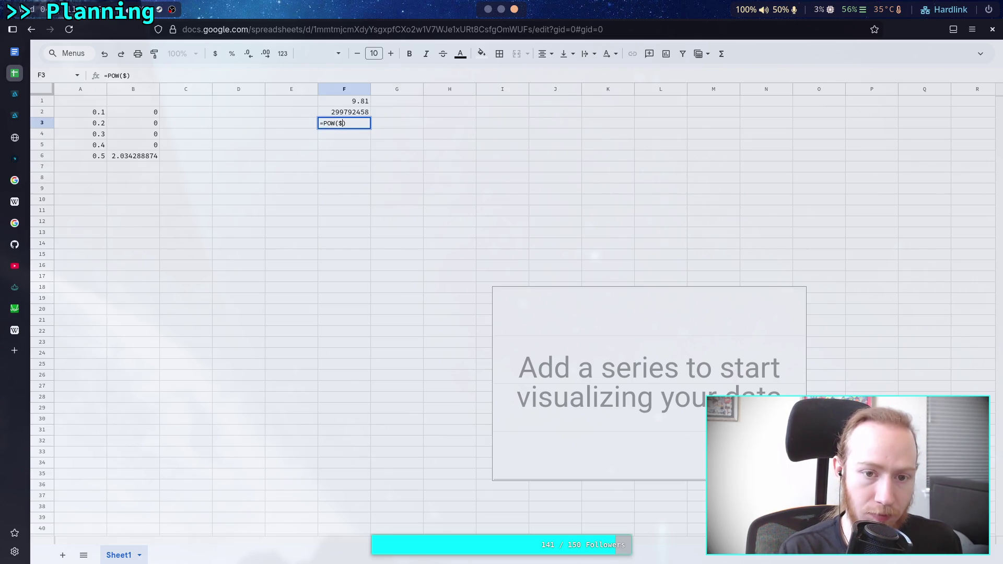
pyautogui.write('F@')
pyautogui.press('BackSpace')
pyautogui.write('$')
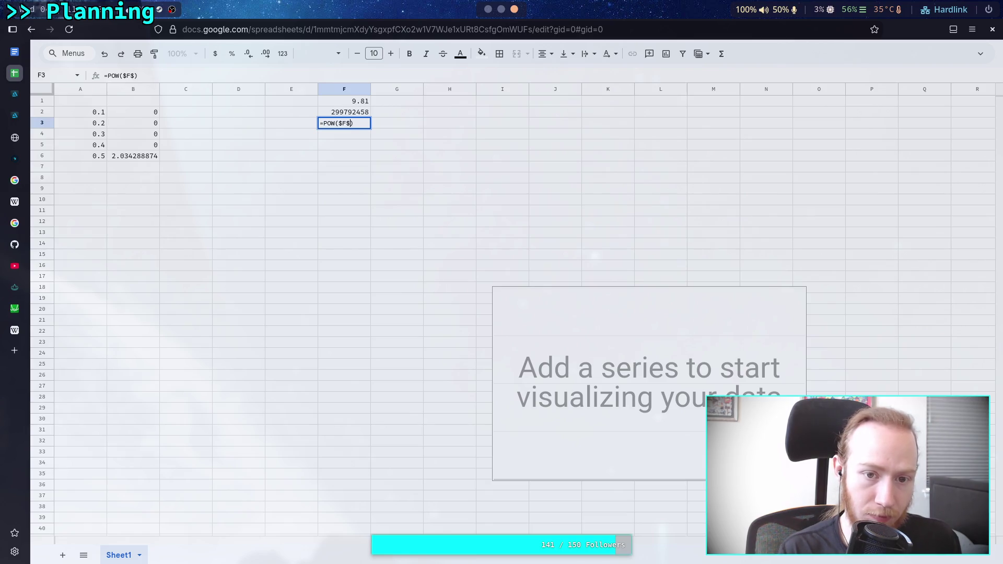
pyautogui.write('2')
pyautogui.write(', 2.0')
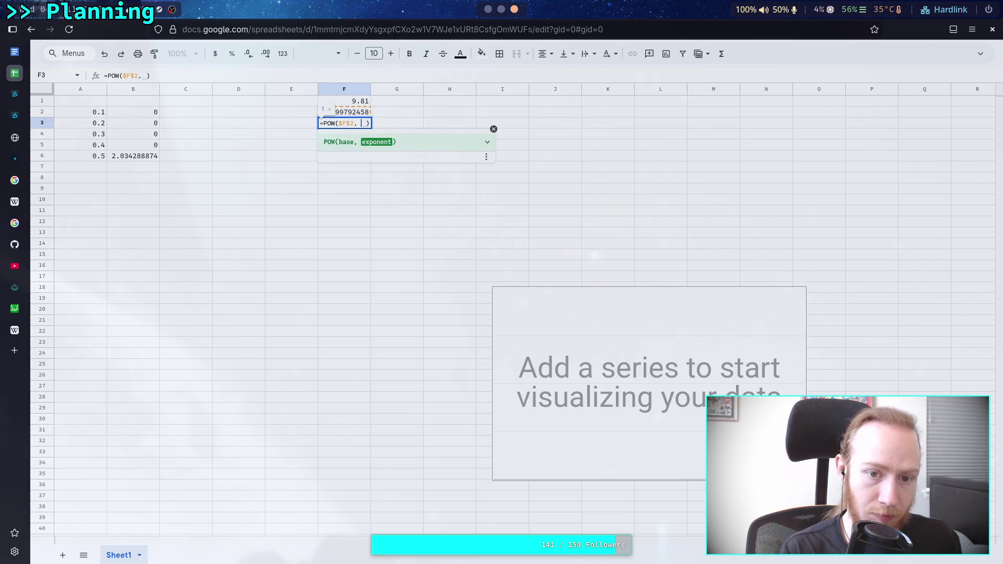
pyautogui.click(357, 177)
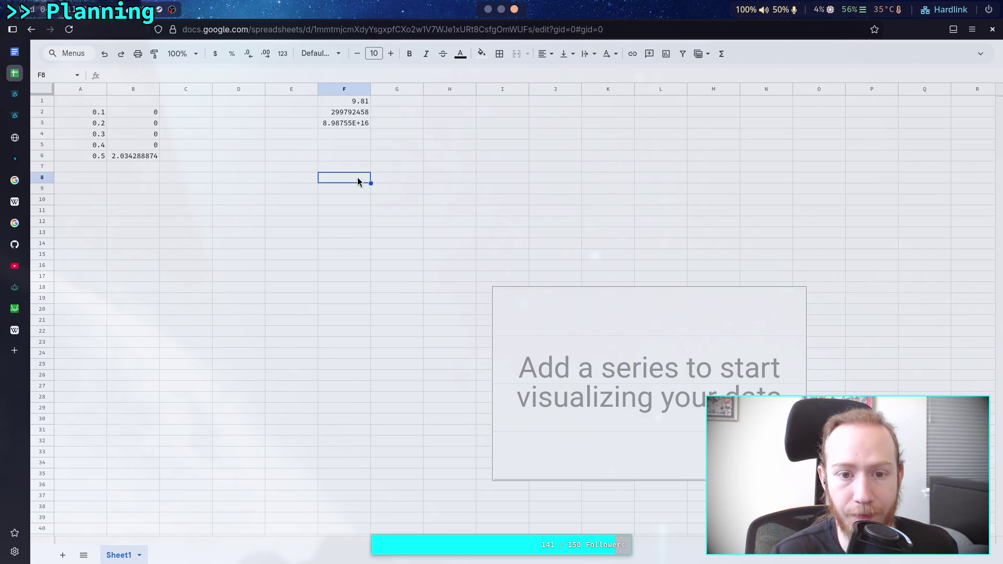
# - Enter =$F$3/$F$1 in F4, giving 9.16162E+15
pyautogui.click(349, 137)
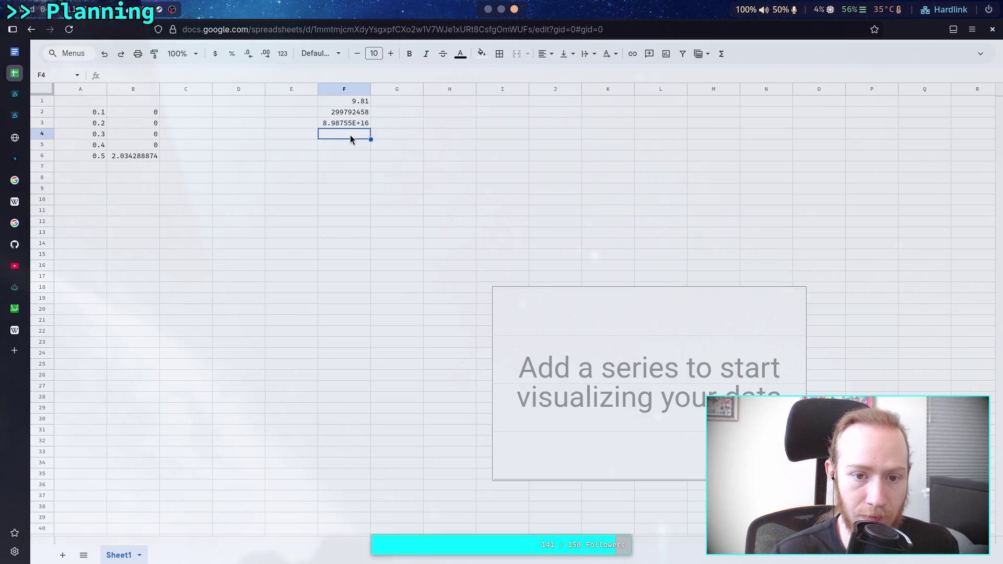
pyautogui.write('=')
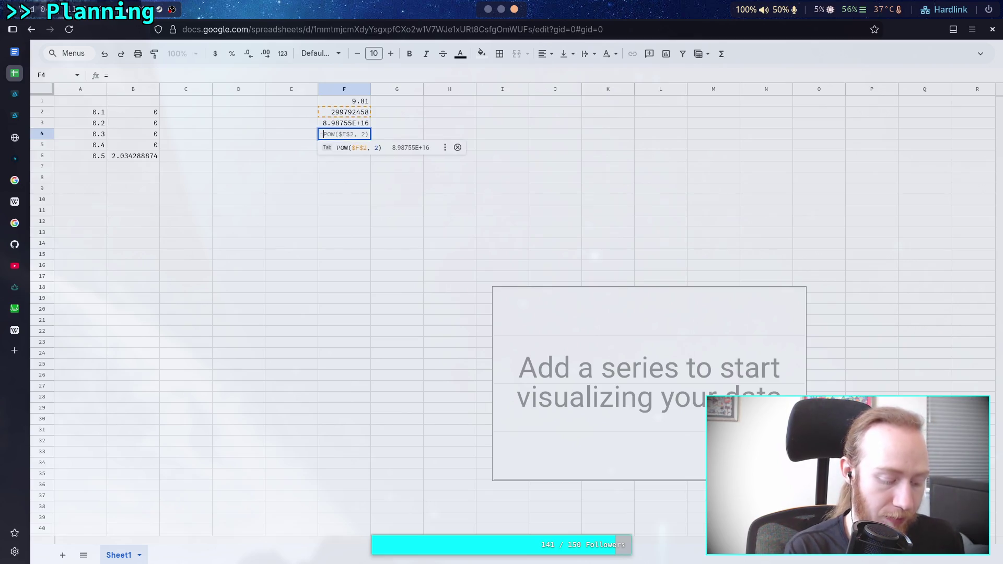
pyautogui.write('$F')
pyautogui.write('$3/')
pyautogui.write('$')
pyautogui.write('F')
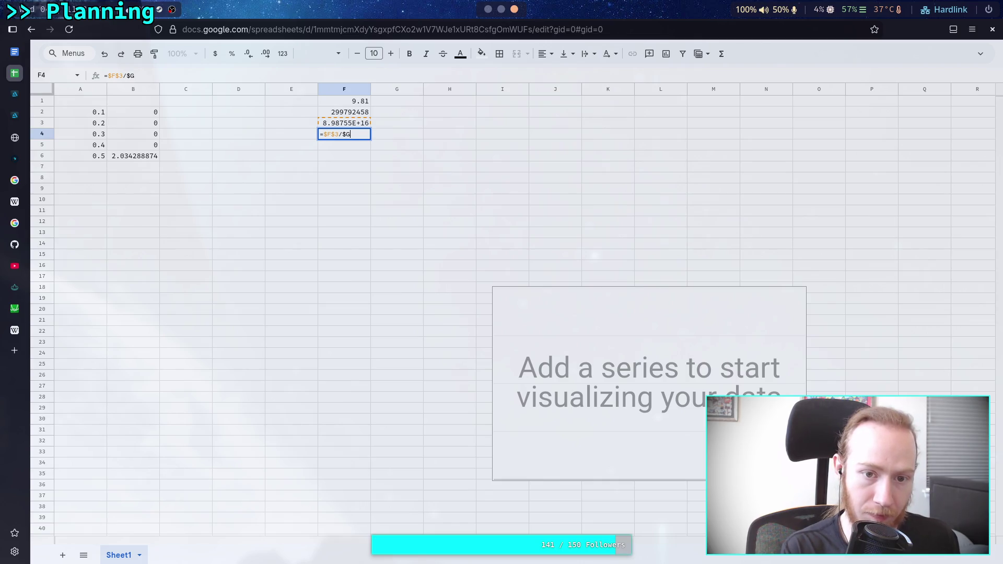
pyautogui.write('$1')
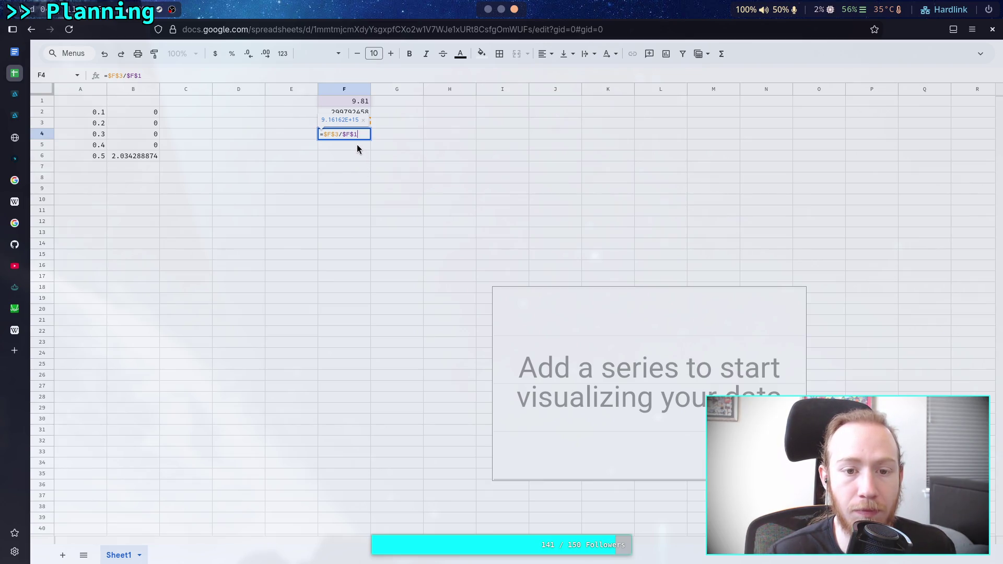
pyautogui.press('Return')
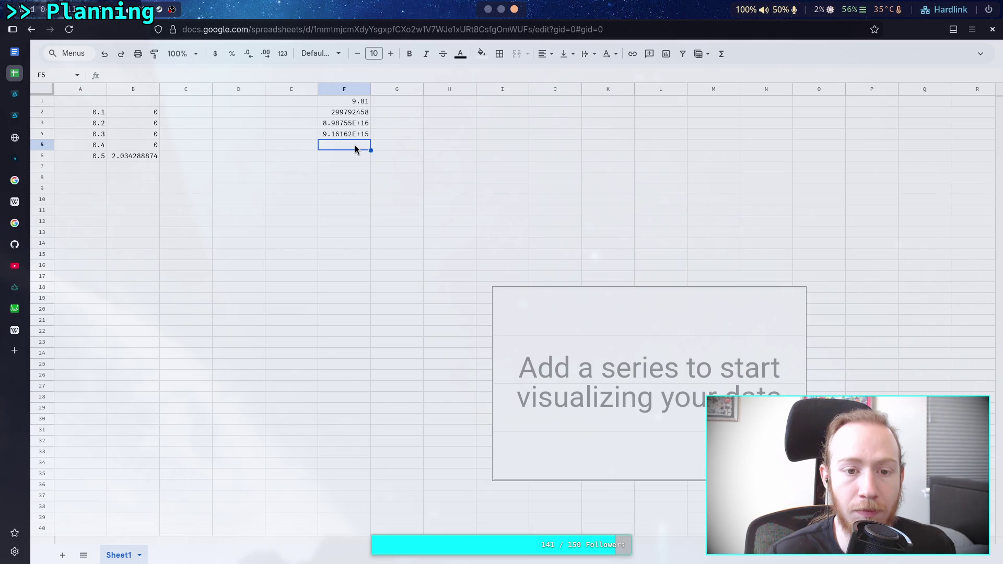
pyautogui.write('=C')
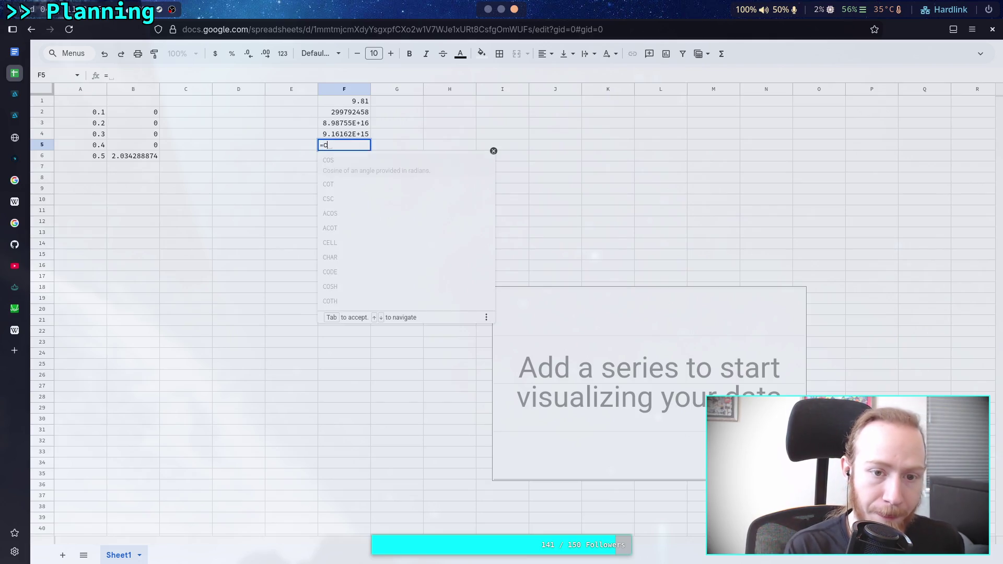
pyautogui.write('OSH(')
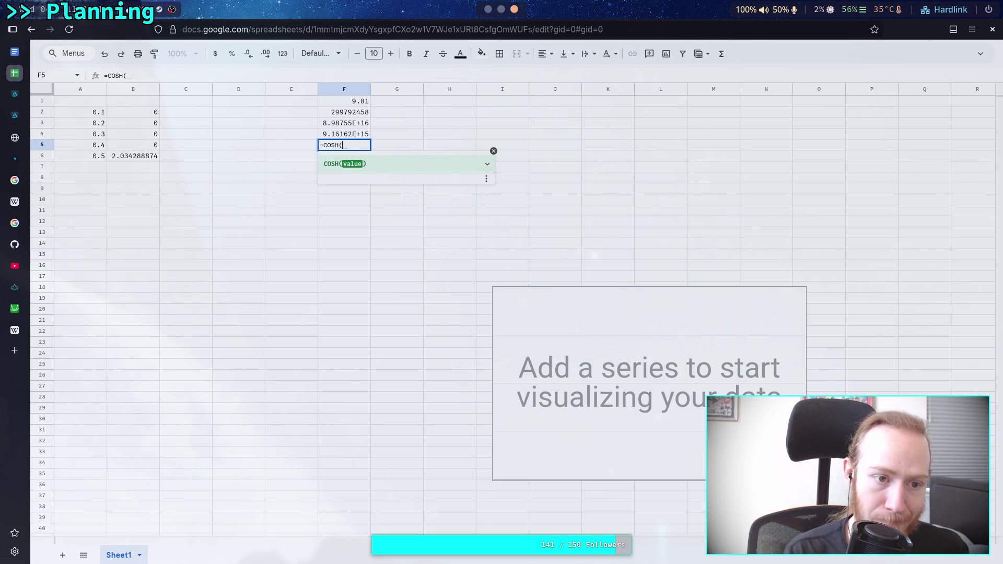
# - Fill F5's COSH argument with $F$1/$F$2 after testing several trial numbers
pyautogui.write('0.1')
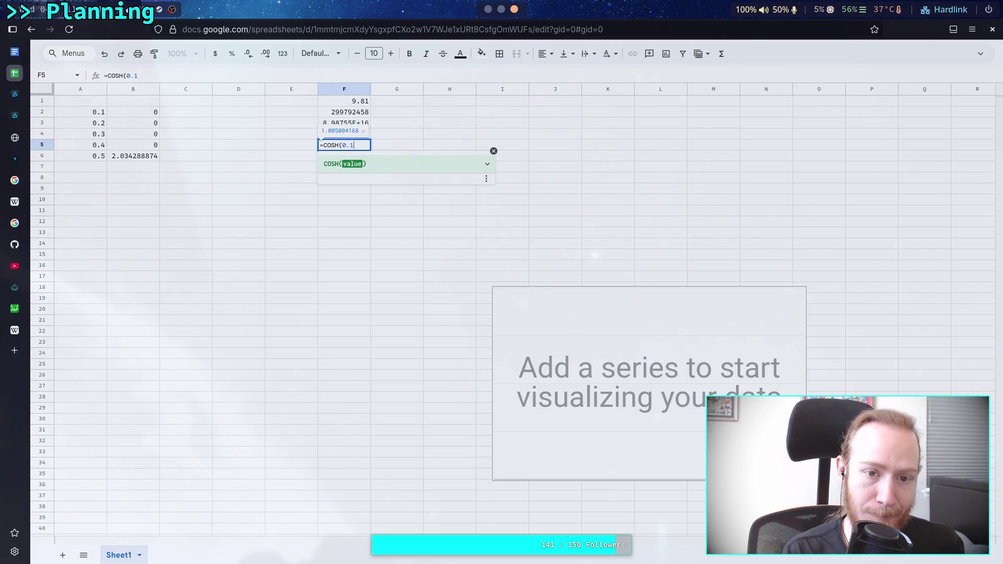
pyautogui.press('BackSpace')
pyautogui.write('5')
pyautogui.press('BackSpace')
pyautogui.write('6')
pyautogui.press('BackSpace')
pyautogui.write('8')
pyautogui.press('BackSpace')
pyautogui.write('9')
pyautogui.press('BackSpace')
pyautogui.press('BackSpace')
pyautogui.press('BackSpace')
pyautogui.write('2')
pyautogui.press('BackSpace')
pyautogui.write('6')
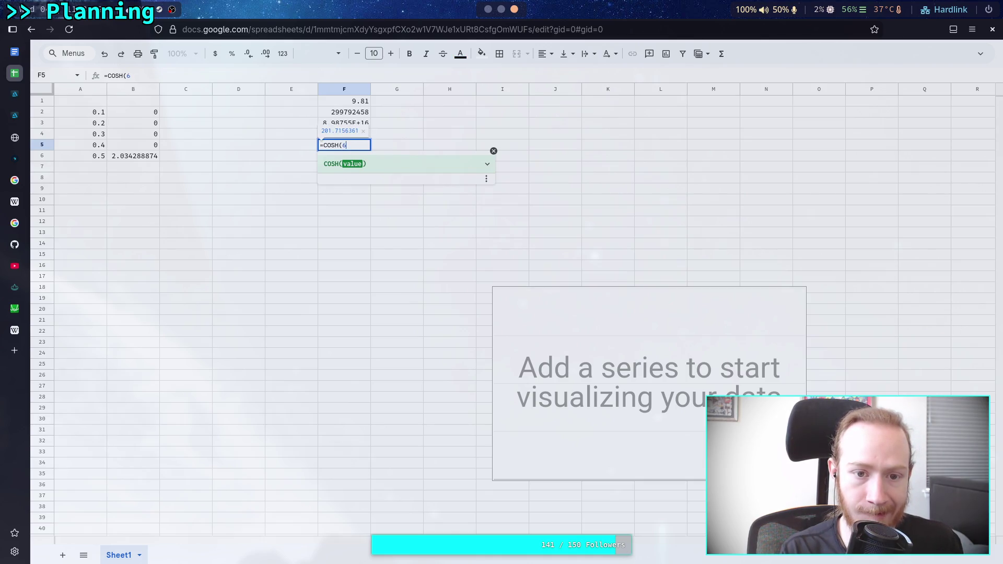
pyautogui.press('BackSpace')
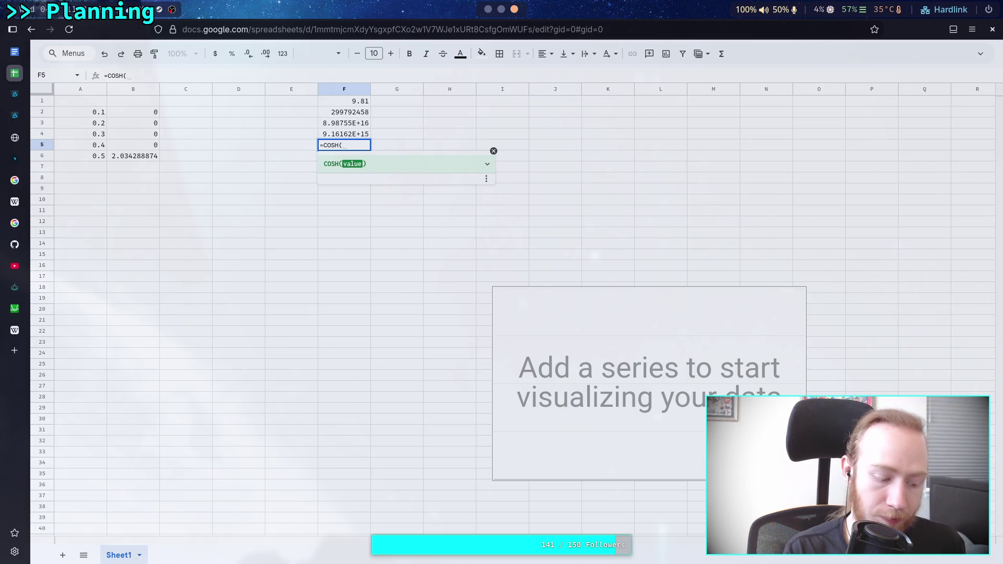
pyautogui.write('$F')
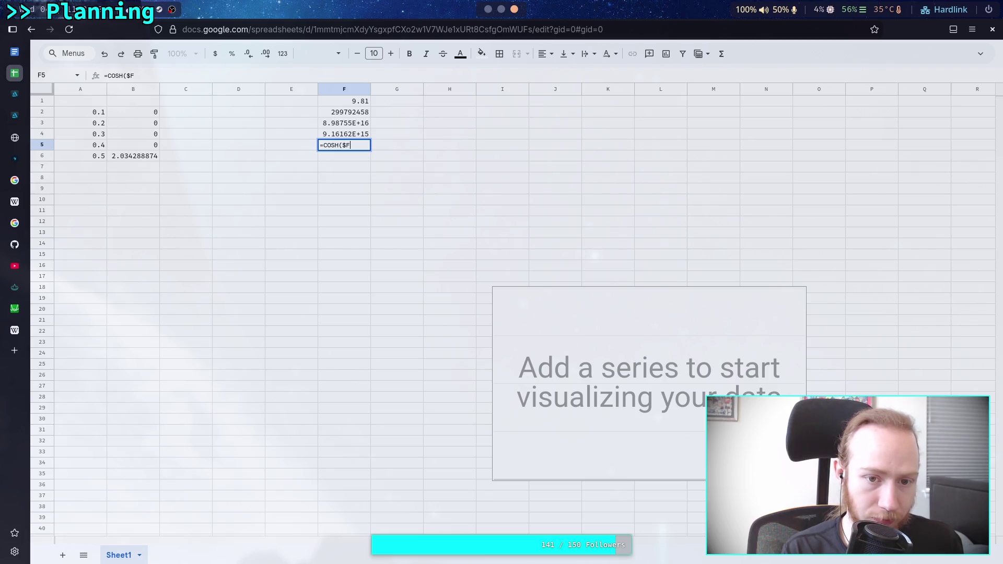
pyautogui.write('$1/')
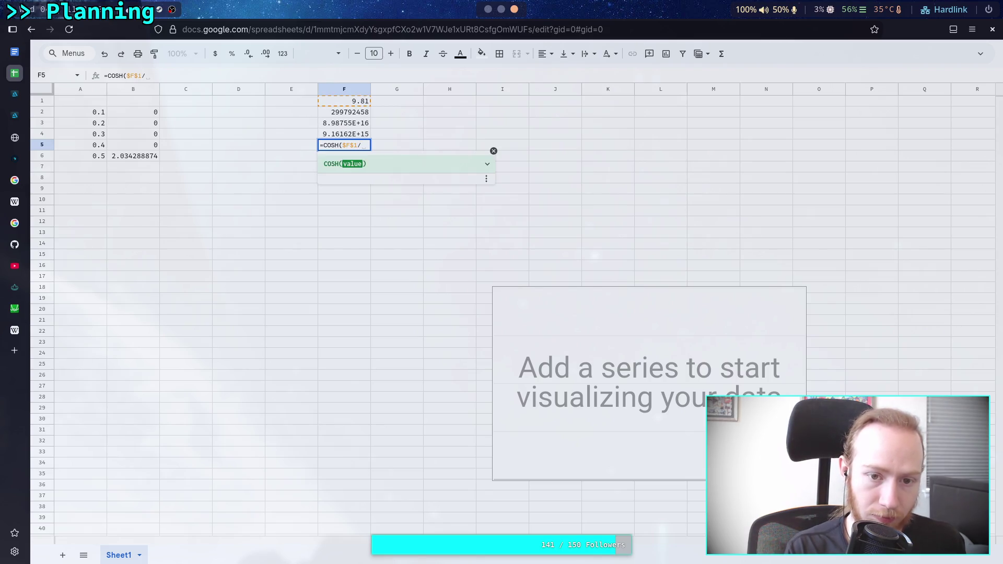
pyautogui.write('$F$')
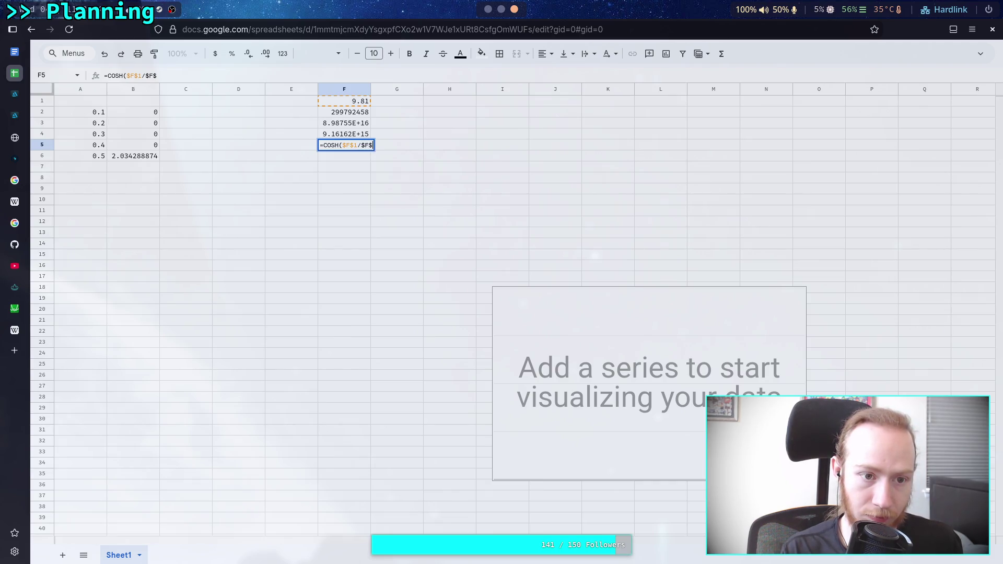
pyautogui.write('2')
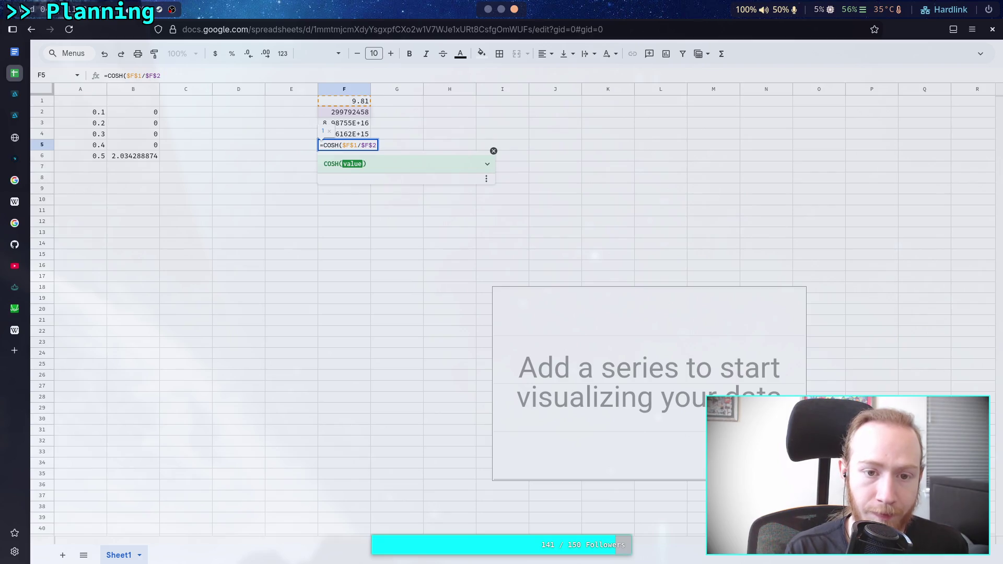
pyautogui.write(')')
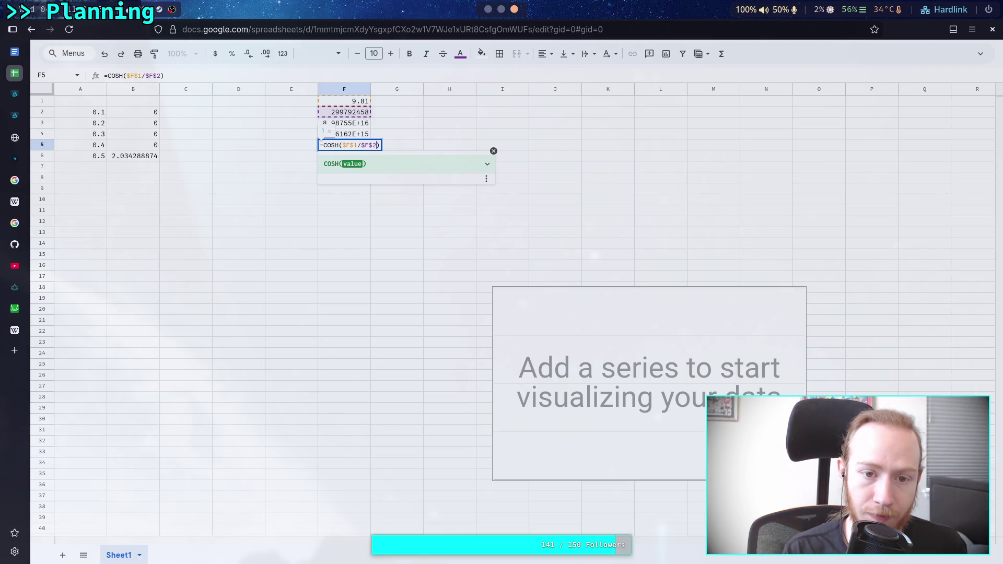
# - Add a multiplier so F5 reads =COSH($F$1*0.7/$F$2), returning 1
pyautogui.click(358, 146)
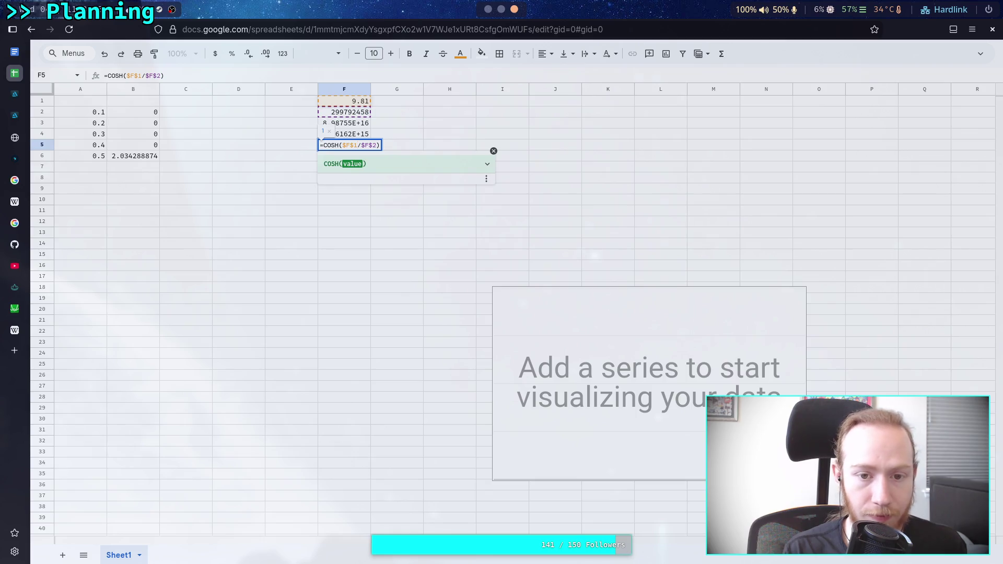
pyautogui.write('&_')
pyautogui.press('BackSpace')
pyautogui.press('BackSpace')
pyautogui.write('*0.1')
pyautogui.press('BackSpace')
pyautogui.write('3')
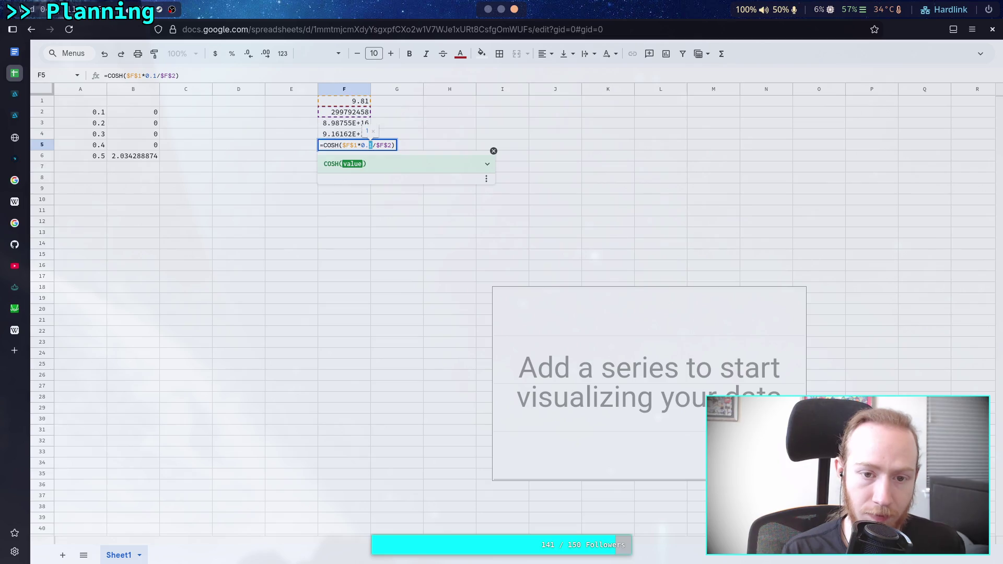
pyautogui.press('BackSpace')
pyautogui.write('6')
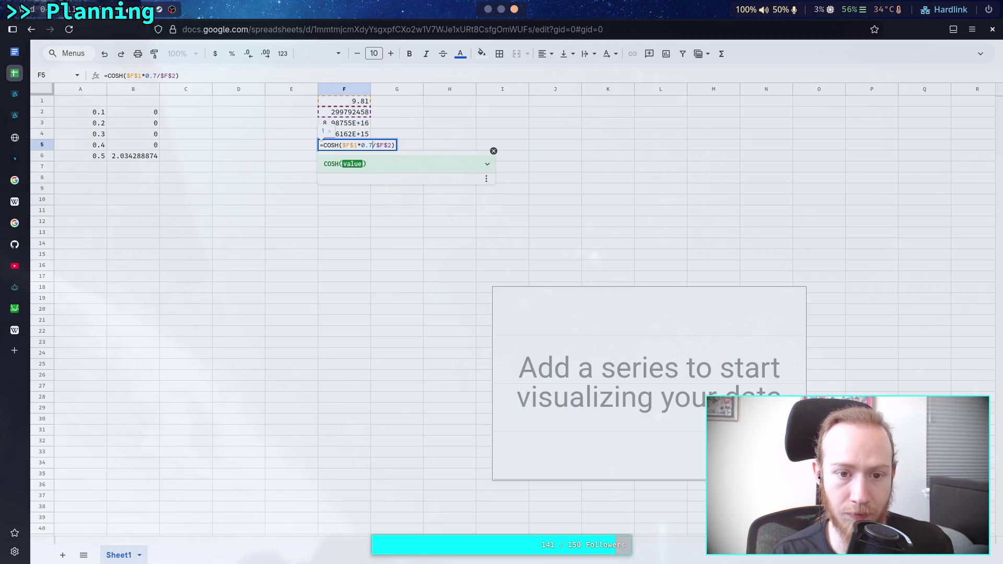
pyautogui.click(312, 212)
# - Widen column F slightly
pyautogui.click(358, 138)
pyautogui.click(360, 145)
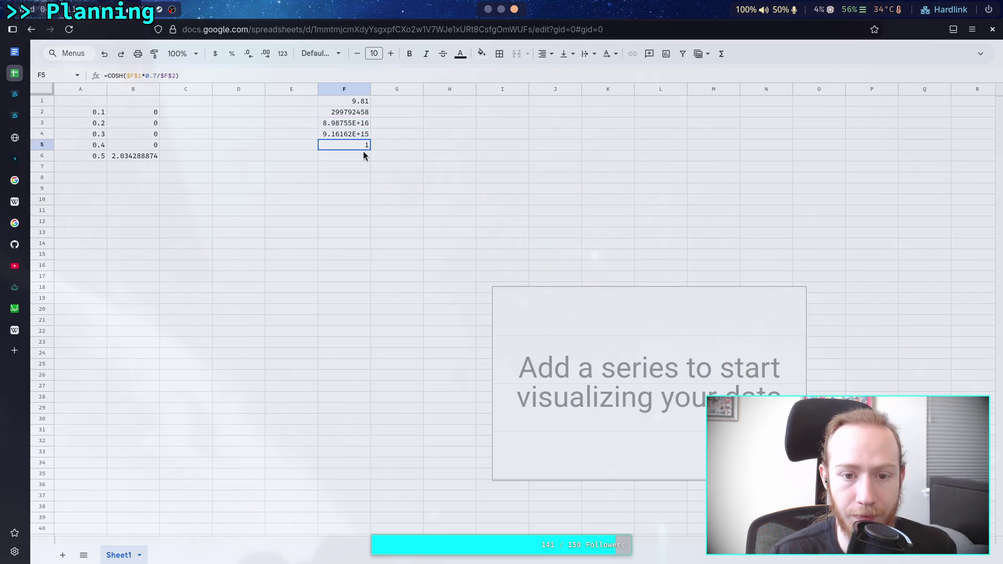
pyautogui.moveTo(369, 93); pyautogui.dragTo(387, 93)
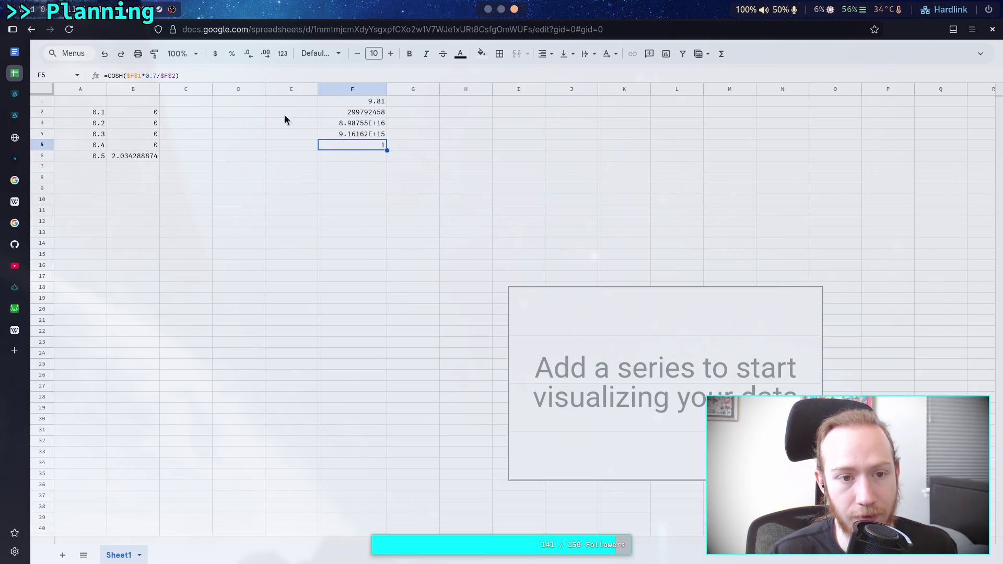
# - Increase F5's decimal places five times and widen column F
pyautogui.click(264, 55)
pyautogui.click(264, 56)
pyautogui.click(264, 56)
pyautogui.click(264, 56)
pyautogui.click(264, 56)
pyautogui.click(265, 56)
pyautogui.click(265, 55)
pyautogui.click(264, 56)
pyautogui.click(264, 56)
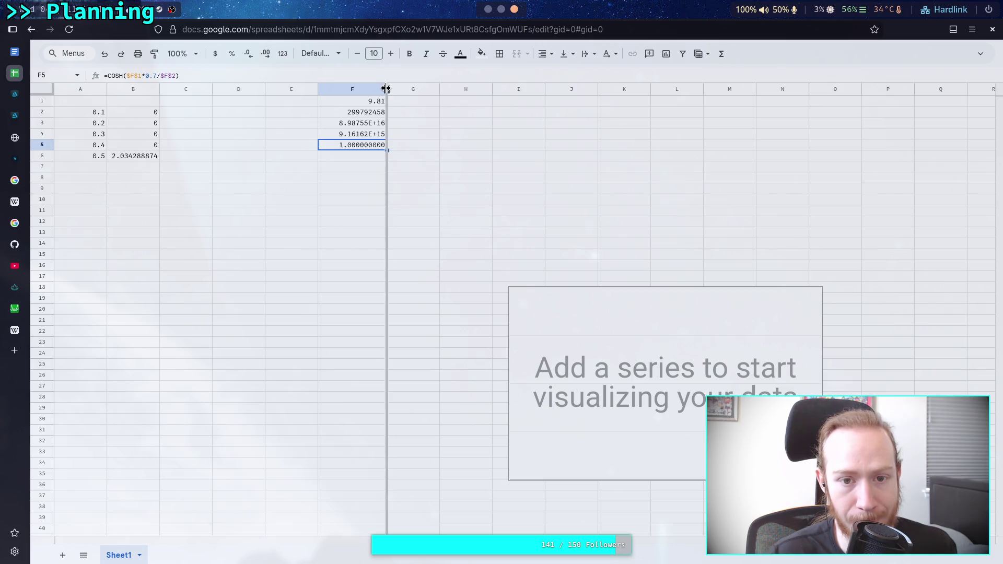
pyautogui.moveTo(387, 89); pyautogui.dragTo(425, 91)
# - Add eight more decimal places to F5, widening column F again to fit them
pyautogui.click(266, 54)
pyautogui.click(265, 54)
pyautogui.click(265, 54)
pyautogui.click(265, 55)
pyautogui.click(265, 55)
pyautogui.click(265, 54)
pyautogui.click(265, 54)
pyautogui.click(265, 54)
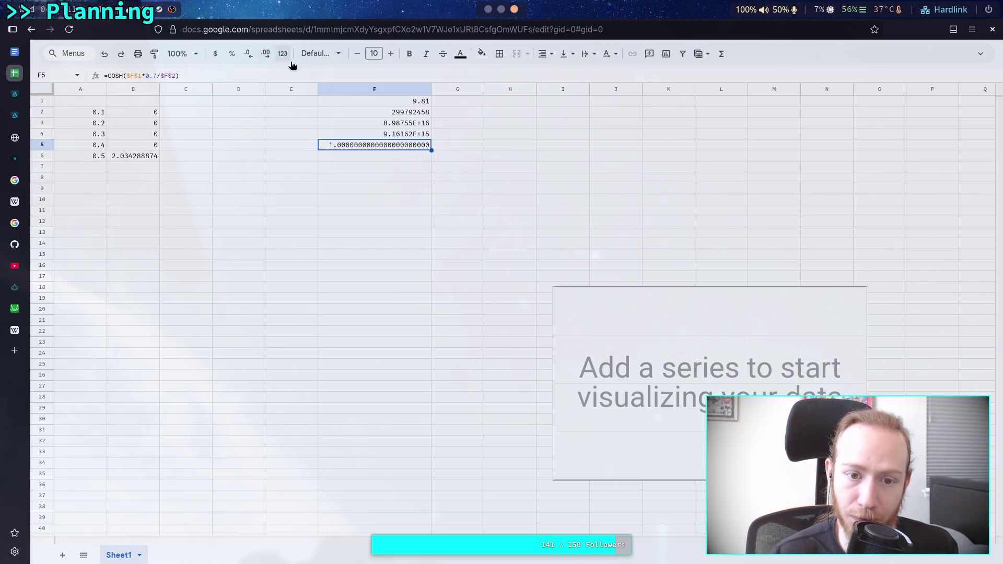
pyautogui.moveTo(431, 89); pyautogui.dragTo(473, 89)
pyautogui.click(266, 54)
pyautogui.click(267, 54)
pyautogui.click(266, 55)
pyautogui.click(266, 55)
pyautogui.click(267, 55)
pyautogui.click(267, 54)
pyautogui.click(266, 55)
pyautogui.click(267, 54)
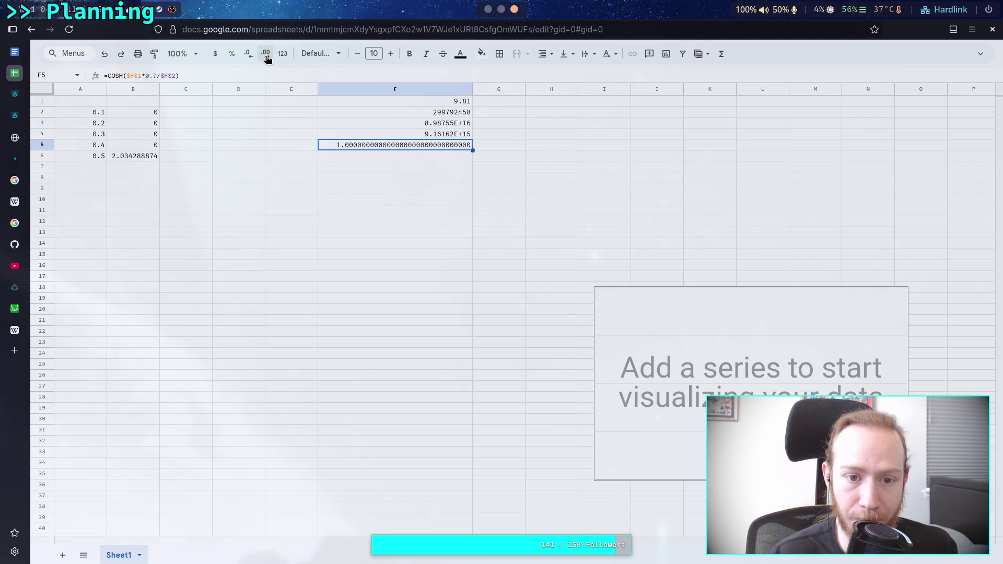
pyautogui.click(439, 135)
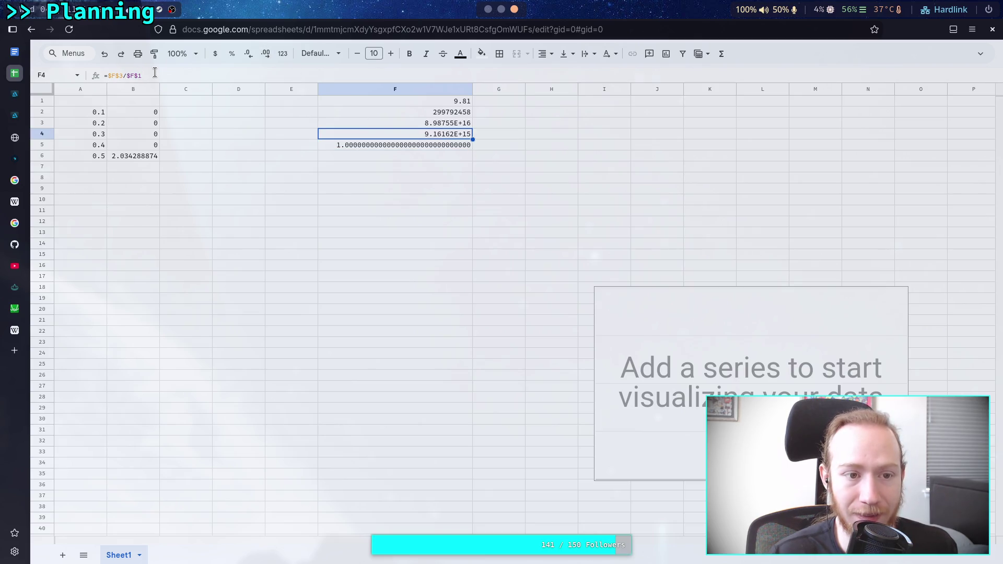
pyautogui.click(358, 147)
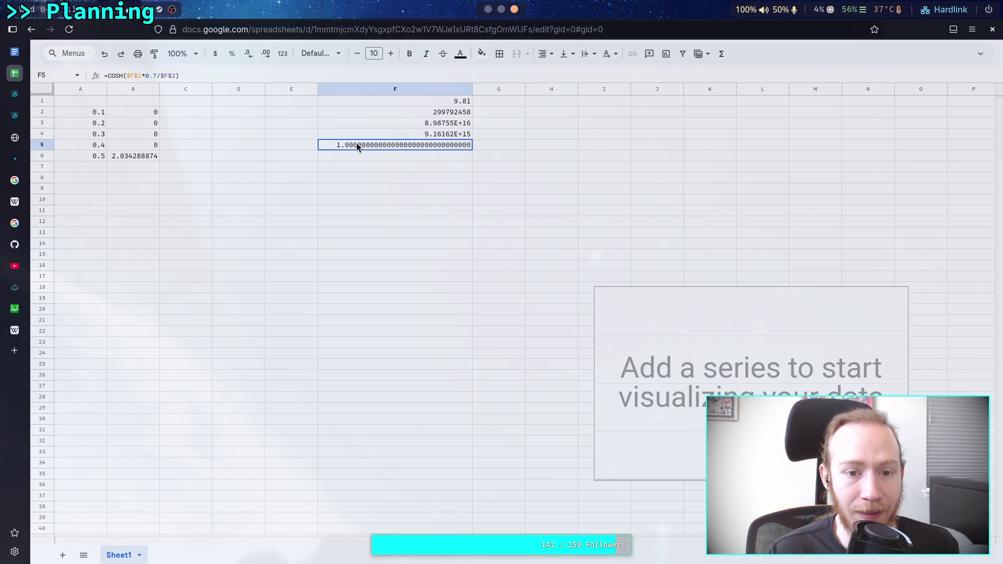
# - Append -1.0 after F5's COSH term while trying new multiplier digits
pyautogui.doubleClick(154, 76)
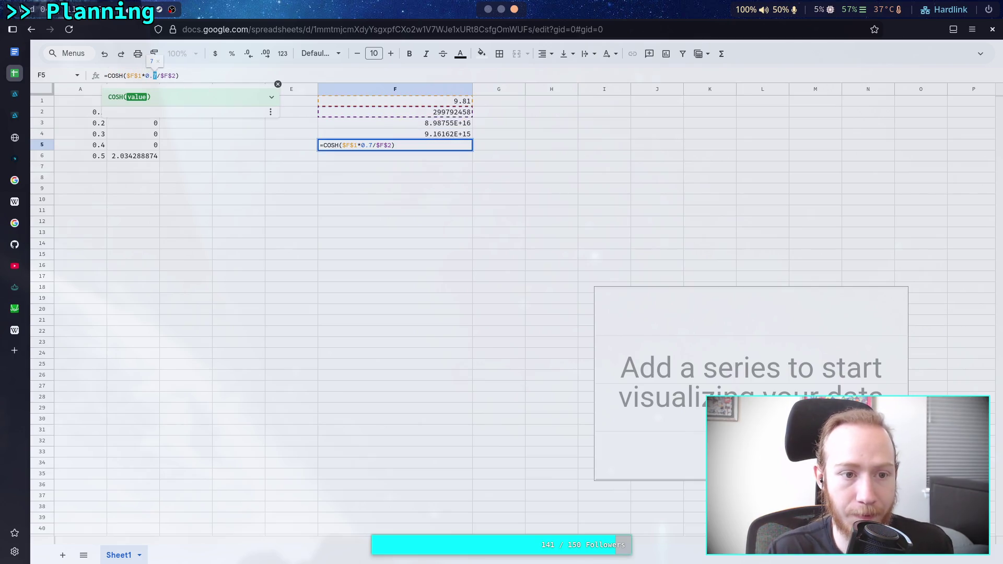
pyautogui.write('1')
pyautogui.press('BackSpace')
pyautogui.write('9')
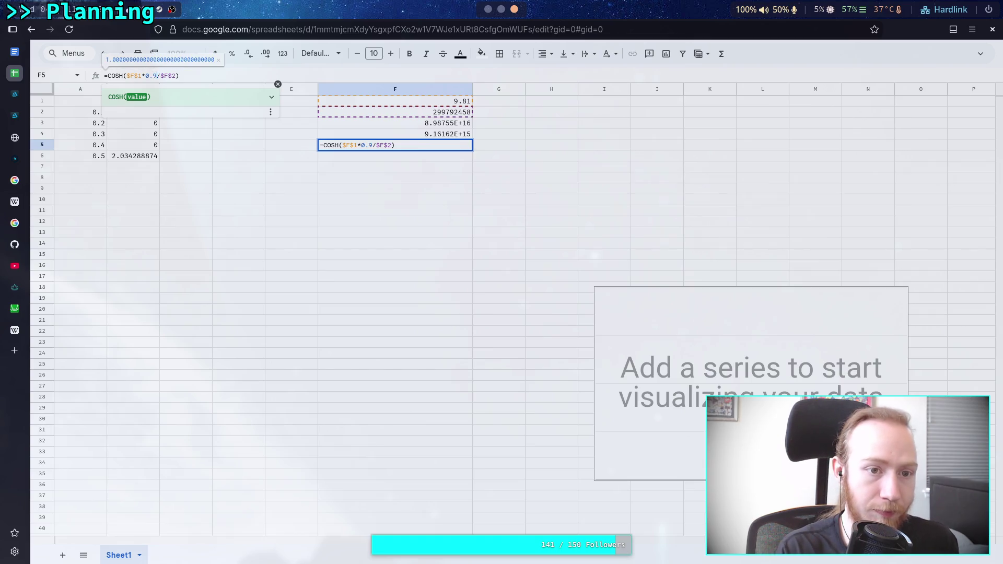
pyautogui.press('BackSpace')
pyautogui.write('0')
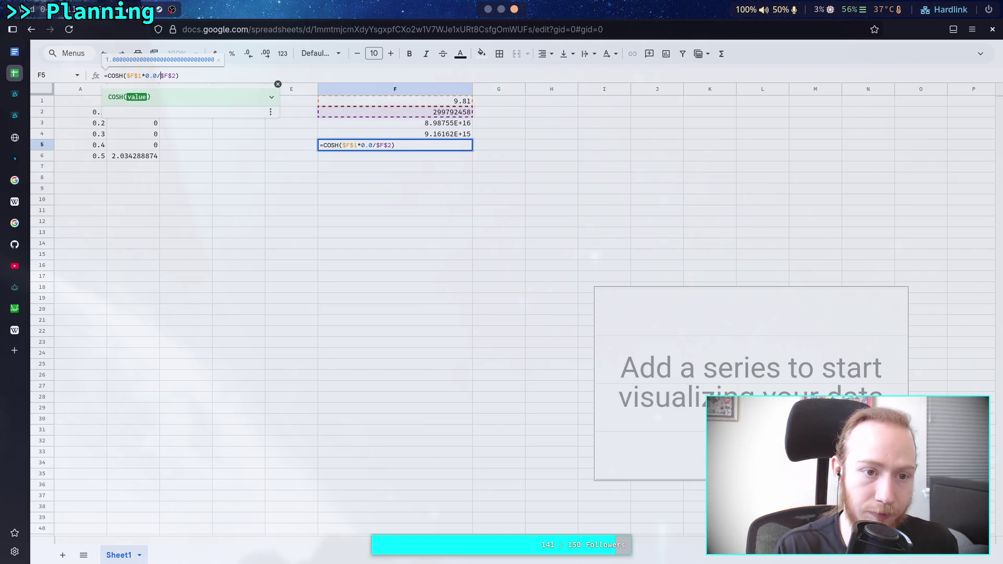
pyautogui.press('Right')
pyautogui.write('-1.0')
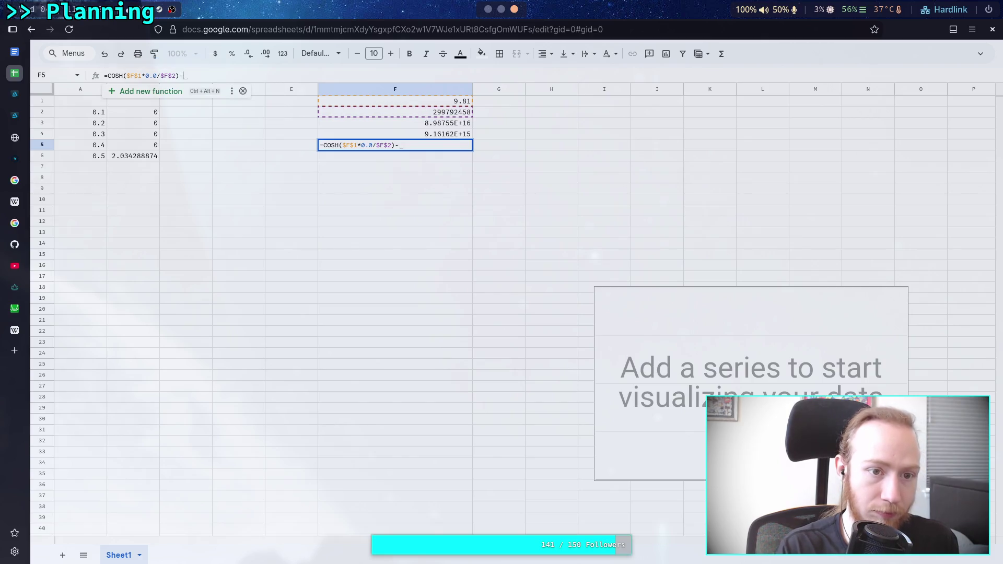
# - Set F5's multiplier to 0.5, then bring up the Physics Stack Exchange answer
pyautogui.click(156, 75)
pyautogui.press('BackSpace')
pyautogui.write('2')
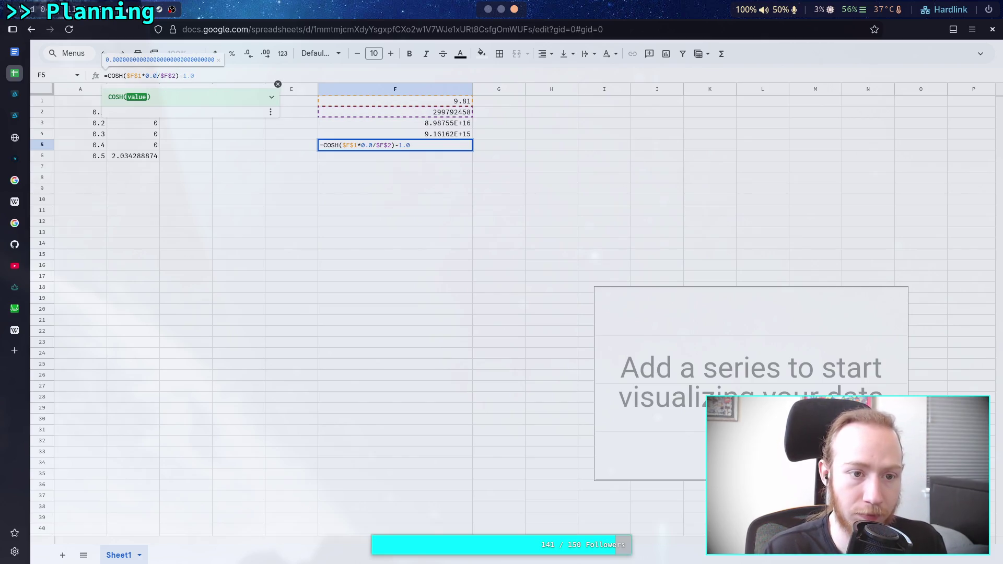
pyautogui.press('BackSpace')
pyautogui.write('5')
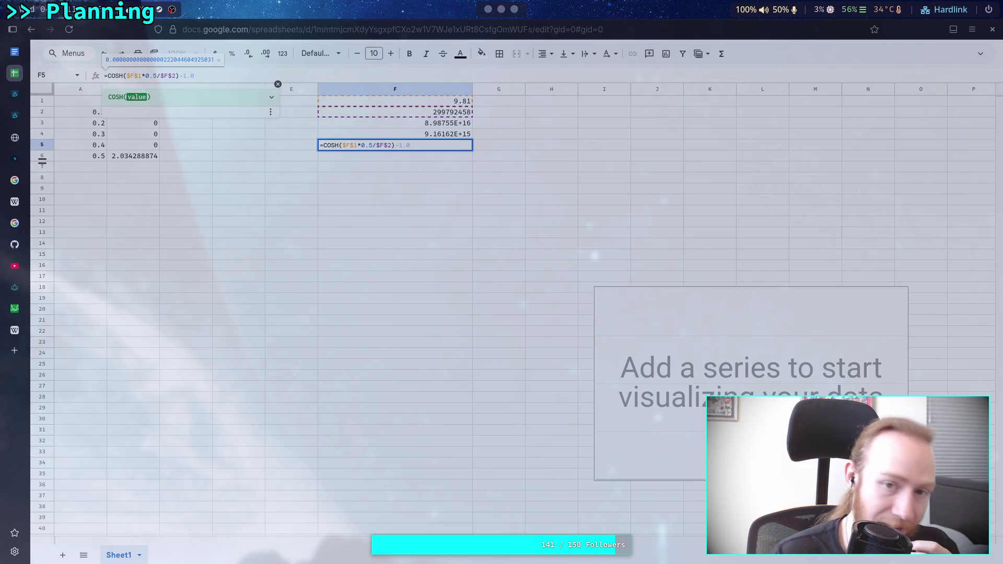
pyautogui.hotkey('alt', 'Tab')
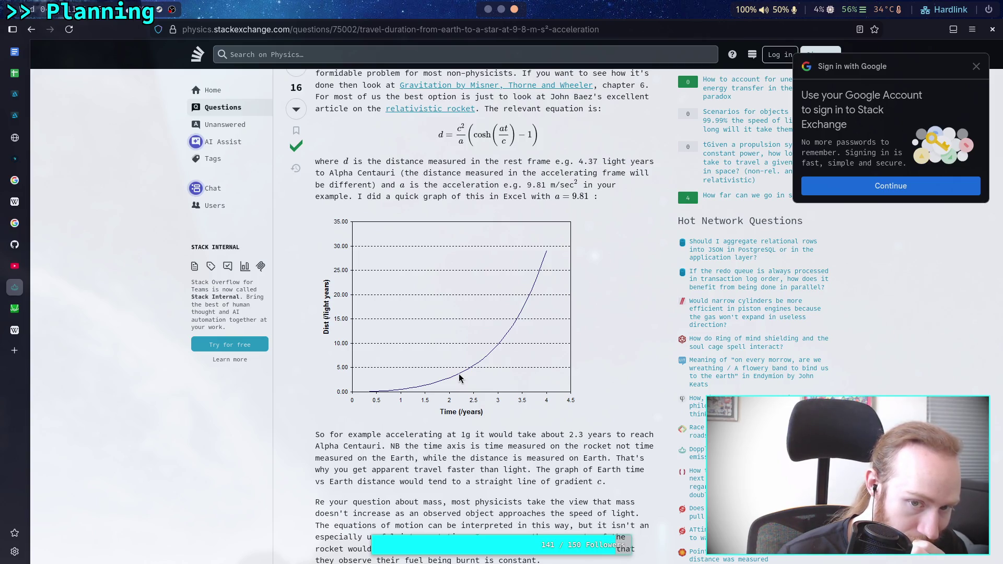
pyautogui.scroll(-2, 459, 377)
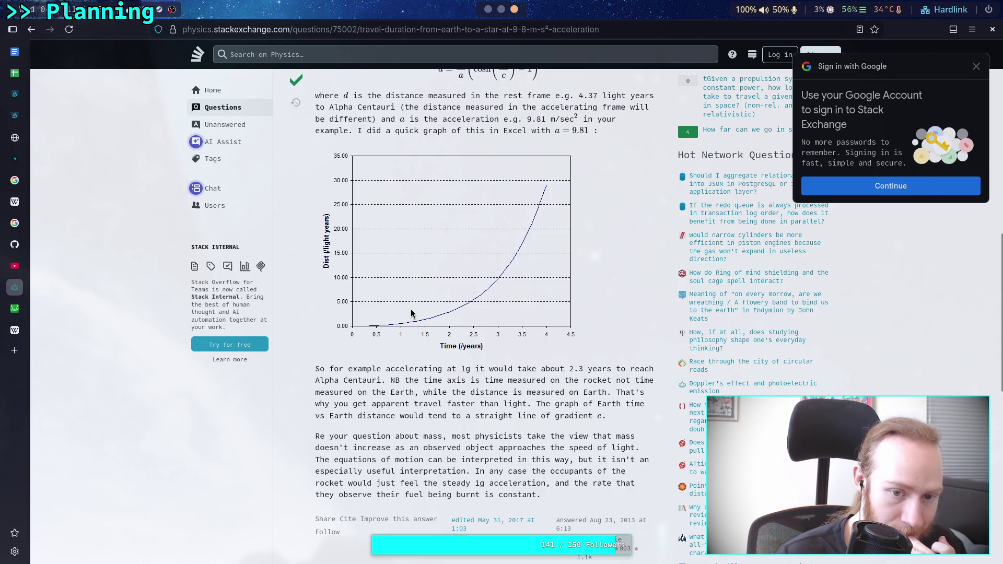
pyautogui.scroll(-6, 418, 308)
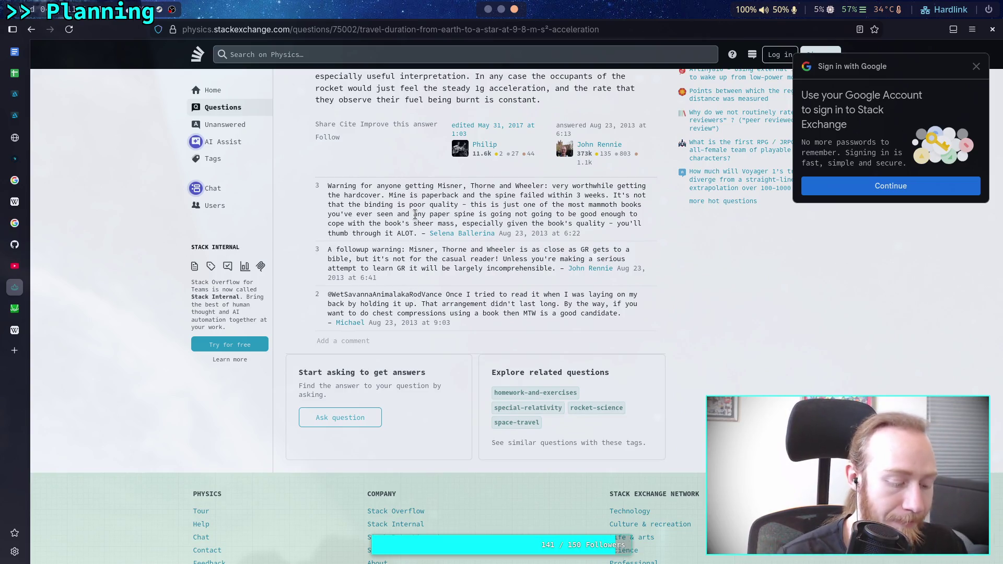
pyautogui.press('super')
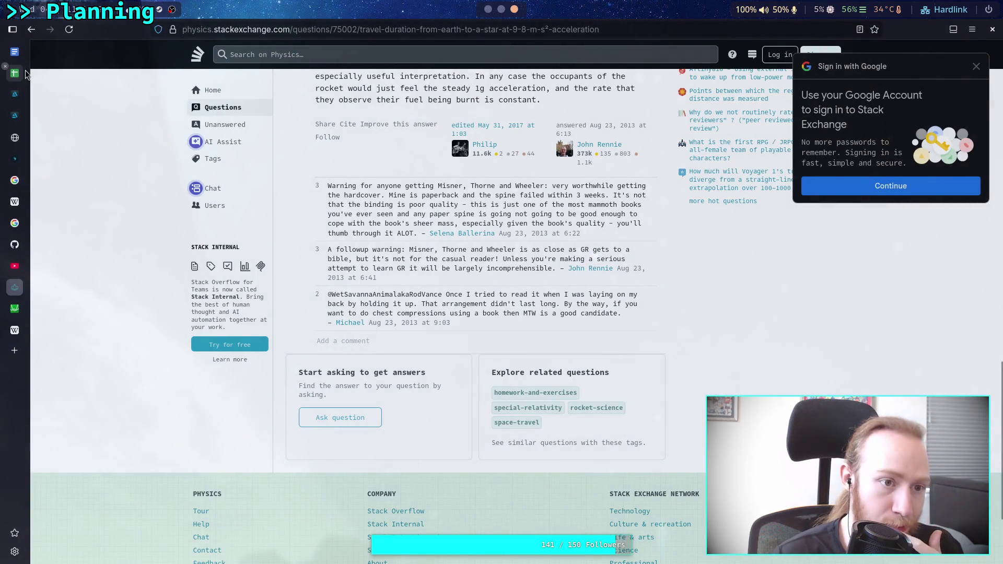
pyautogui.moveTo(23, 76)
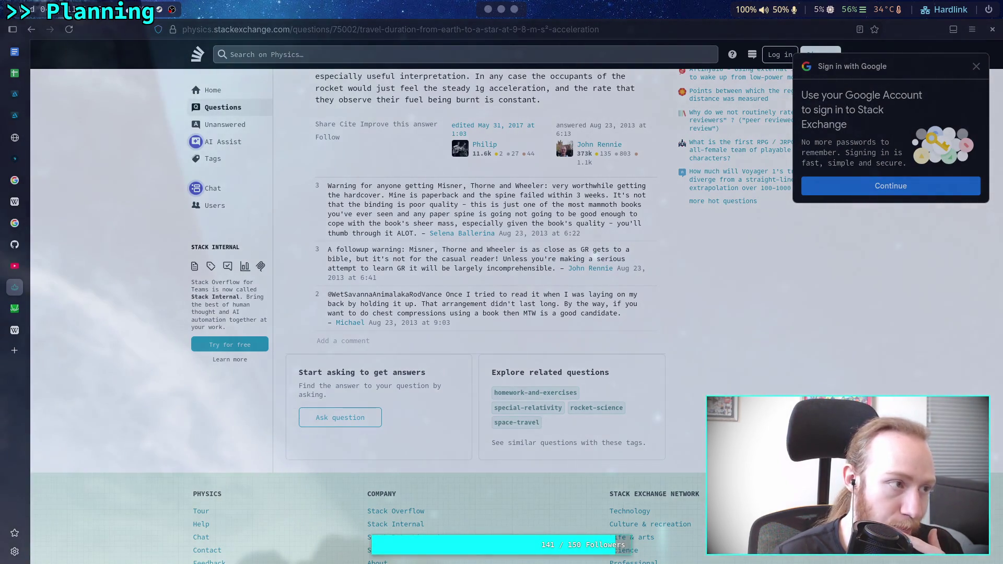